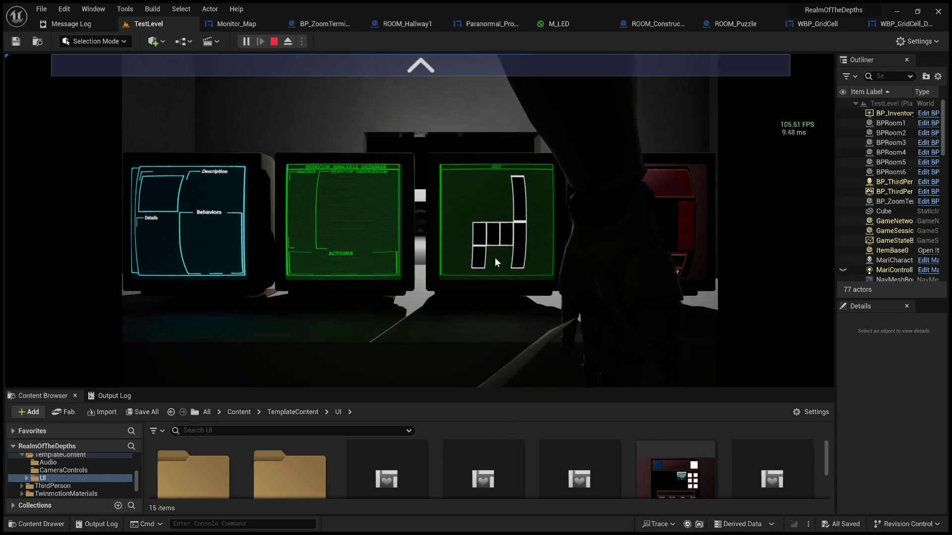
Zoom in on the terminal monitors, move to the map and red monitors, then stop play
click(382, 74)
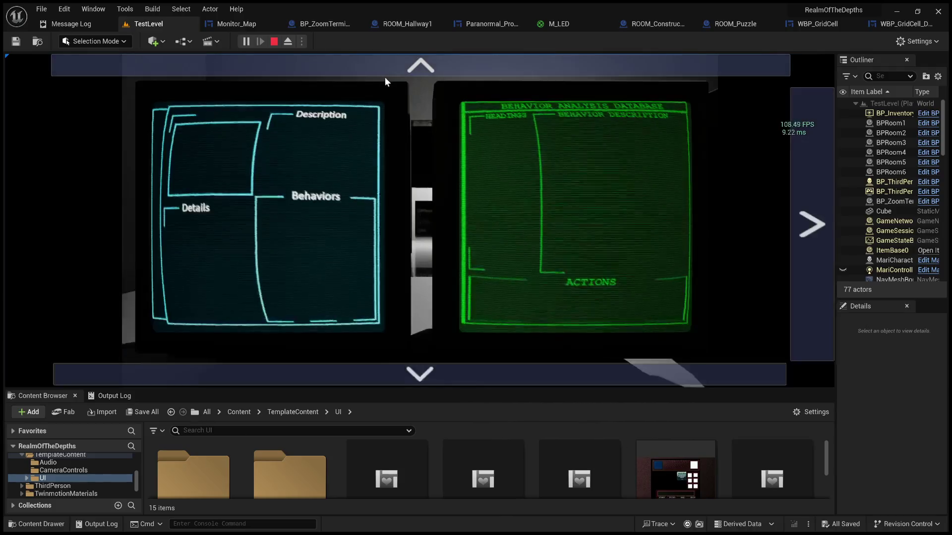
click(804, 219)
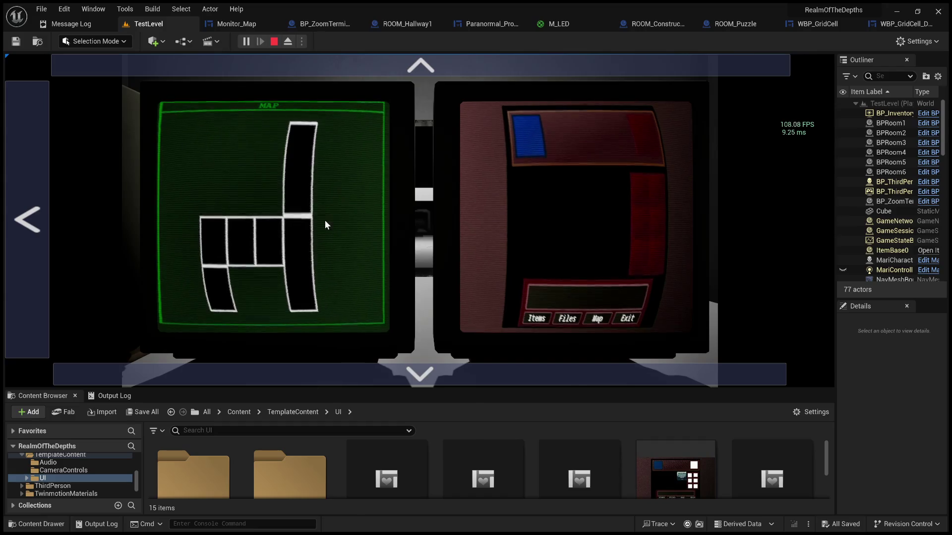
click(276, 42)
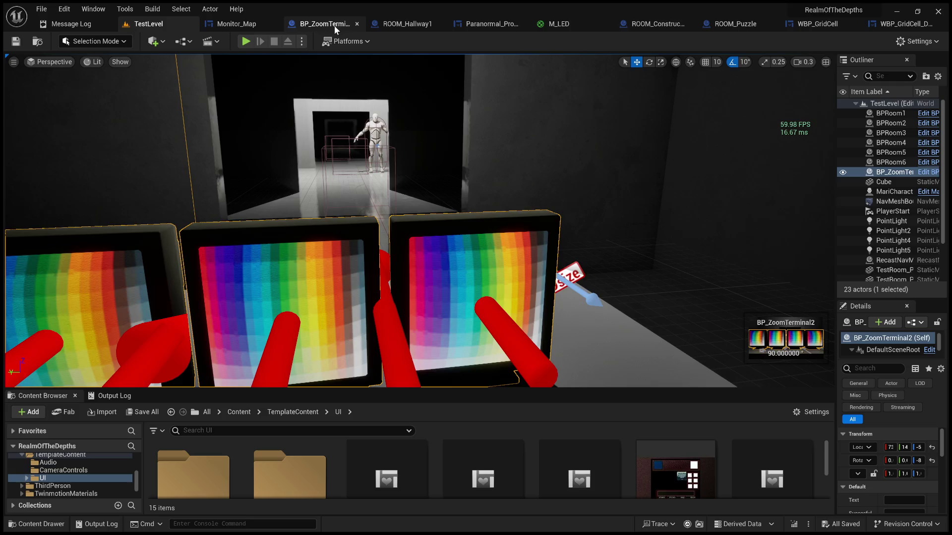
Bring up the Monitor_Map widget's Event Graph and pan to see more nodes
click(241, 28)
scroll(469, 160, down, 3)
mouse_move(469, 159)
mouse_down()
mouse_move(628, 279)
mouse_move(619, 277)
mouse_up()
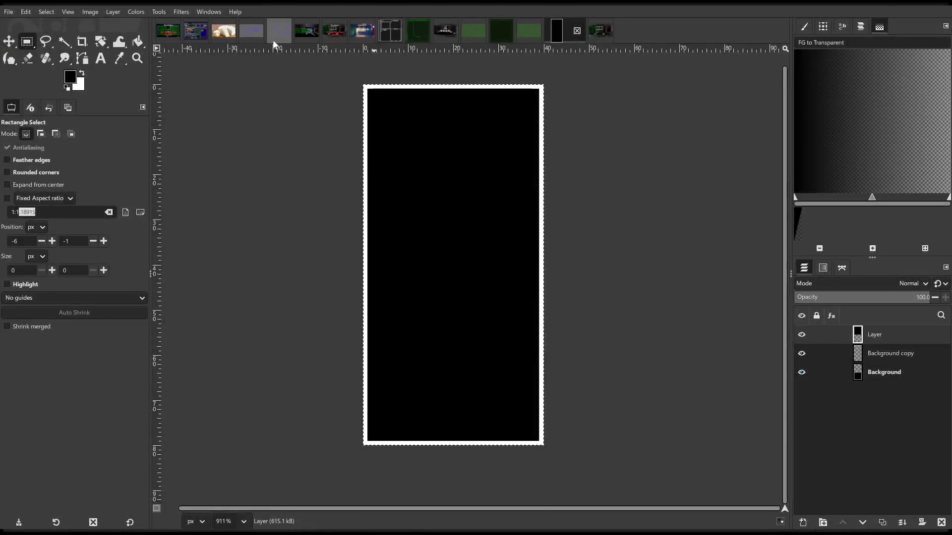
Show the green Lvl Gen sketch close up in GIMP, then return to Unreal and stop play
click(273, 33)
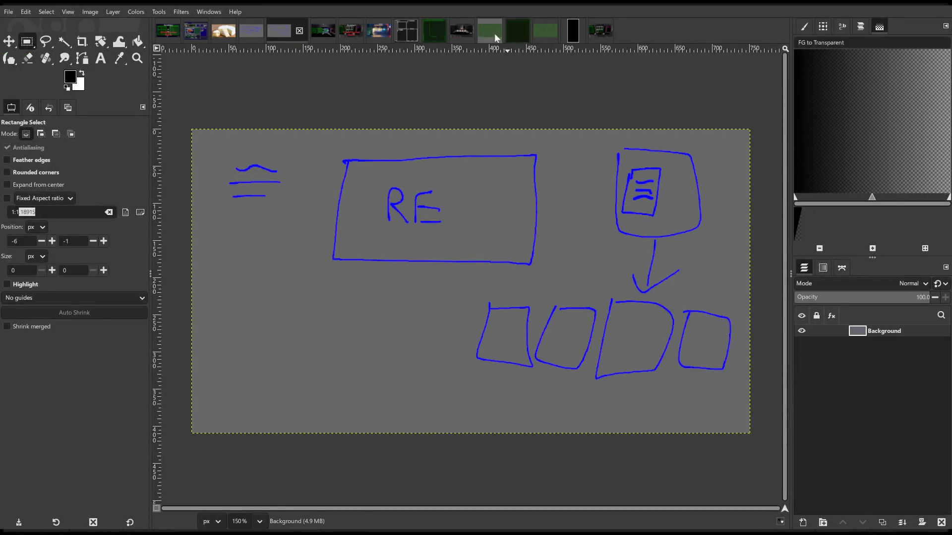
click(497, 35)
scroll(444, 194, down, 2)
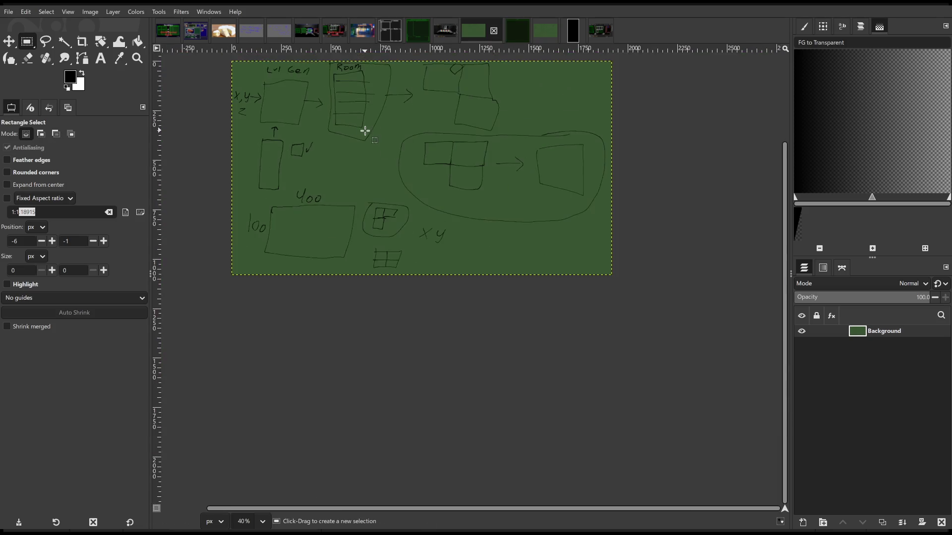
ctrl+scroll(428, 187, up, 5)
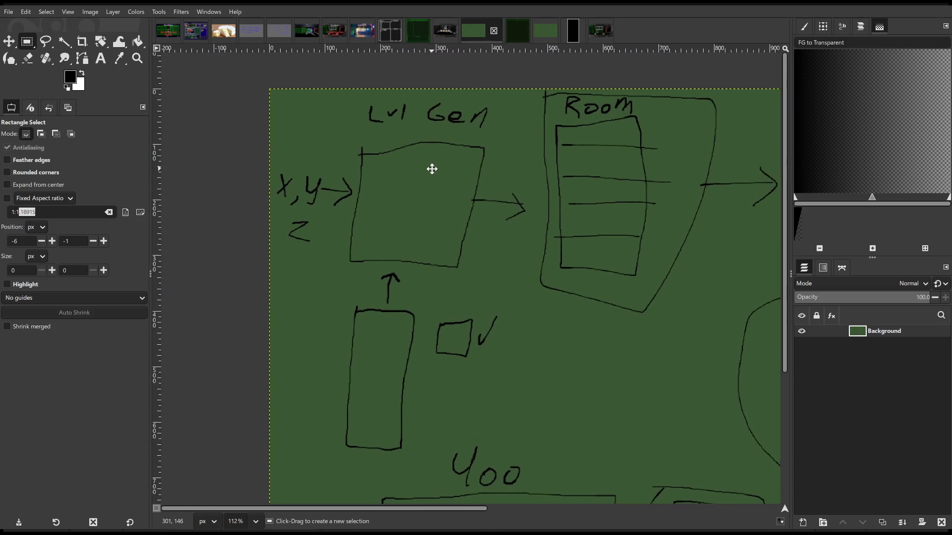
drag(432, 169, 427, 176)
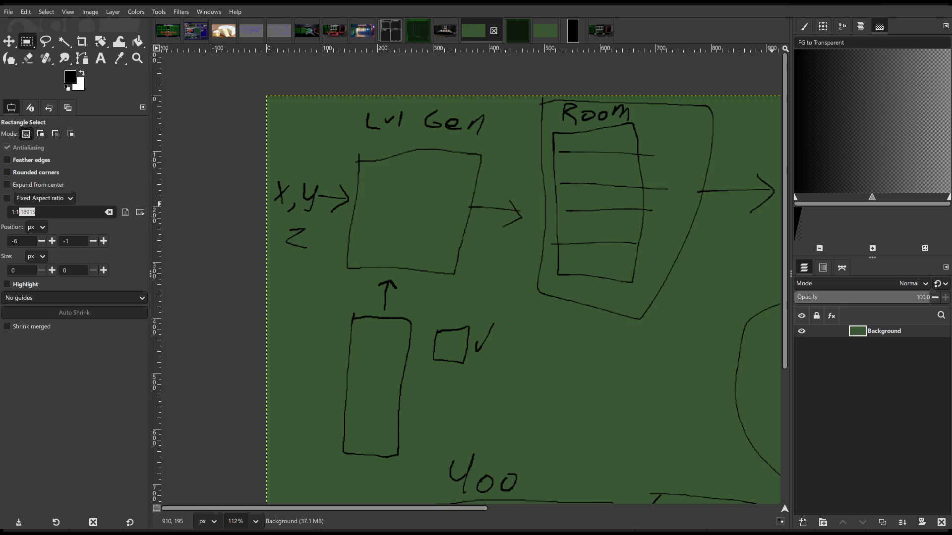
key(alt+Tab)
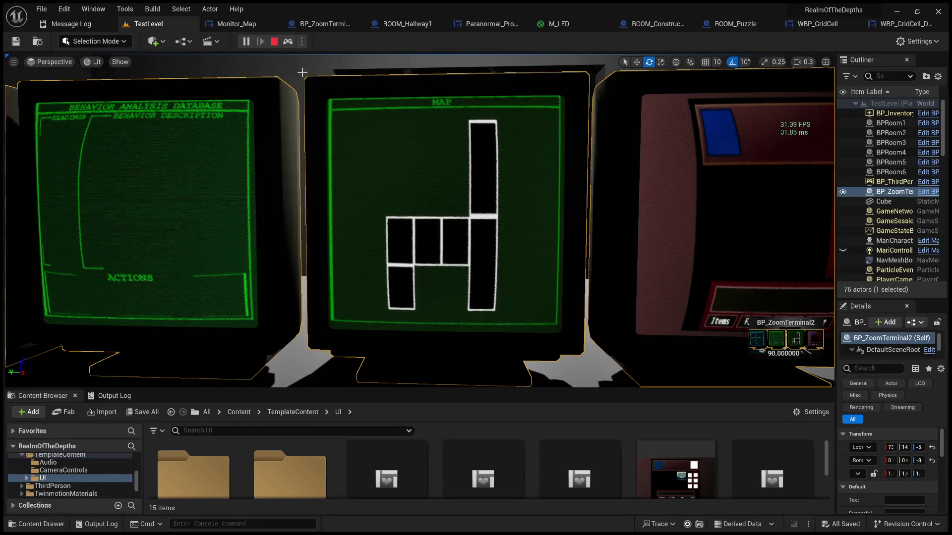
click(273, 41)
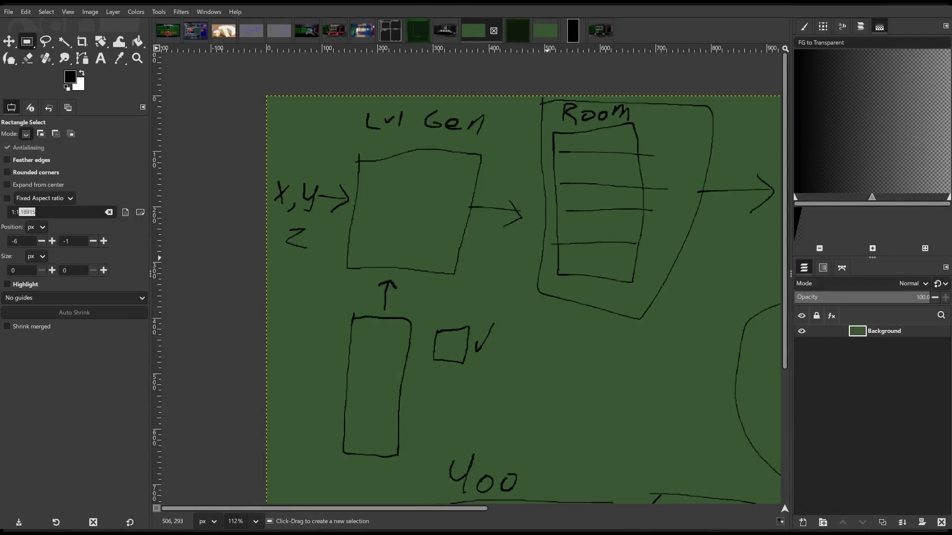
scroll(491, 240, right, 3)
scroll(500, 211, down, 2)
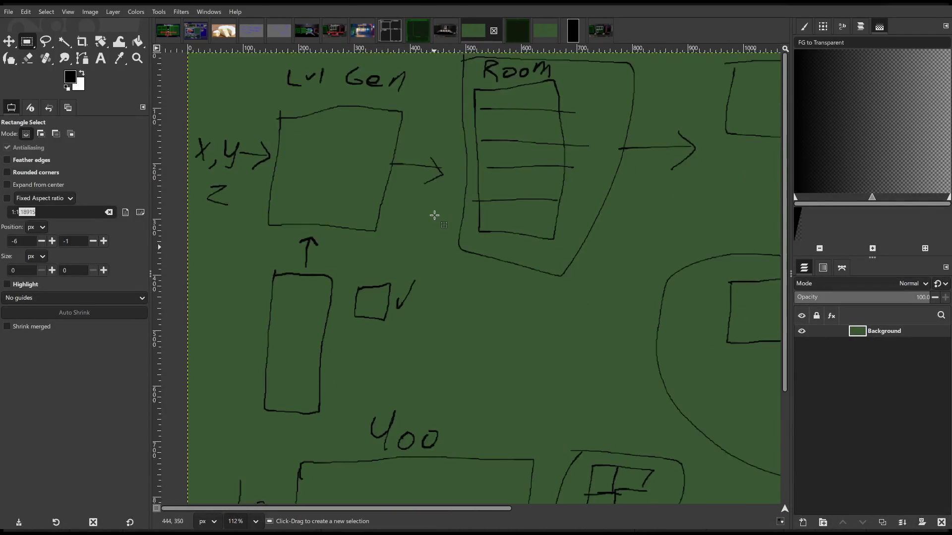
scroll(416, 208, up, 3)
scroll(337, 265, right, 2)
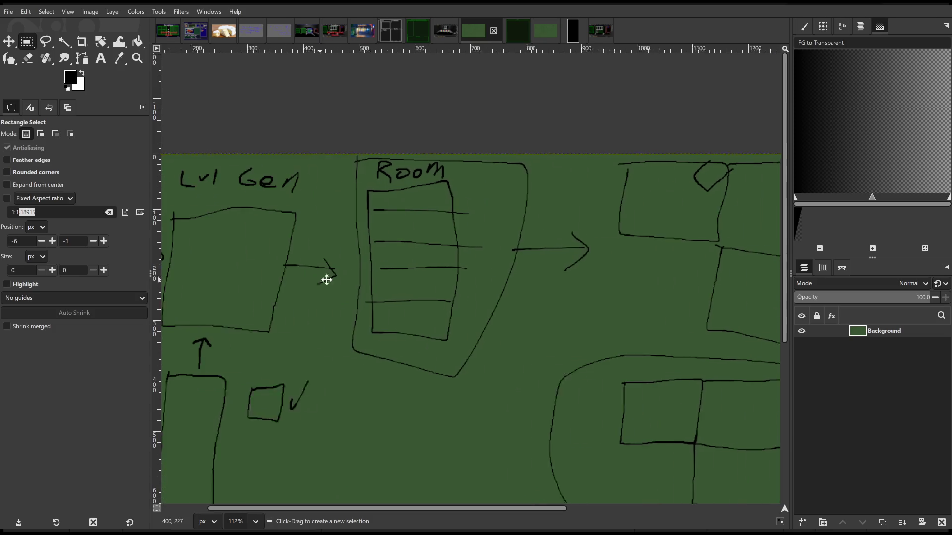
ctrl+scroll(365, 275, down, 2)
ctrl+scroll(451, 272, up, 1)
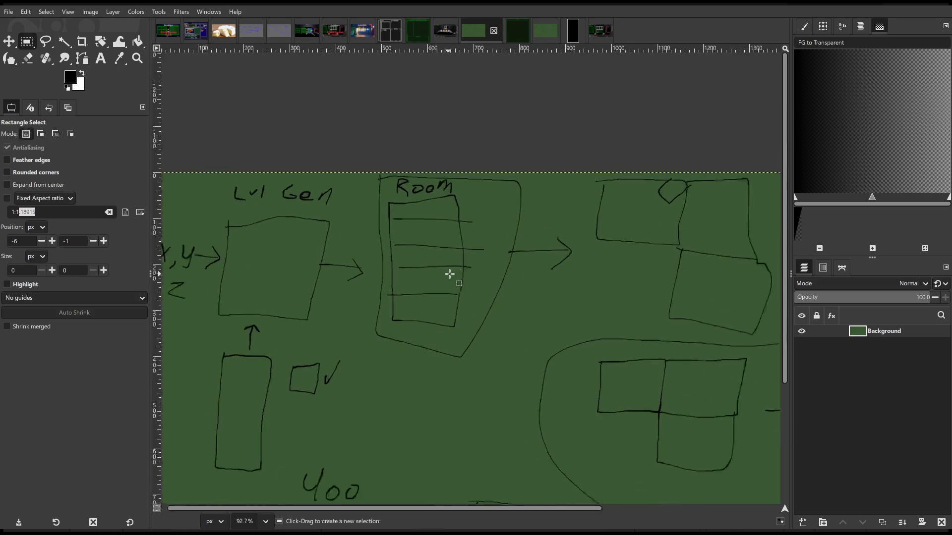
scroll(418, 192, down, 1)
mouse_move(418, 192)
mouse_down()
mouse_move(451, 217)
mouse_move(441, 221)
mouse_up()
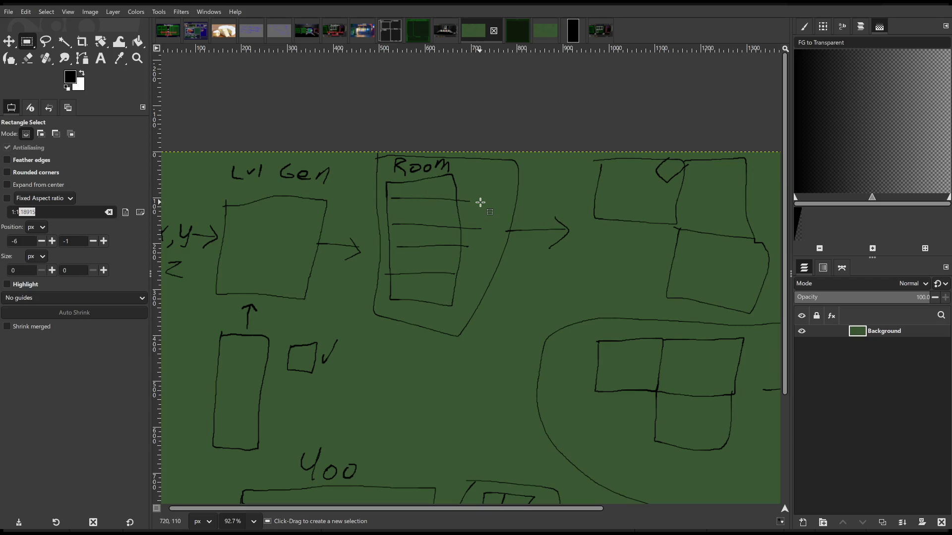
mouse_move(480, 202)
mouse_down()
mouse_move(471, 214)
mouse_move(504, 232)
mouse_move(425, 224)
mouse_up()
scroll(453, 230, down, 2)
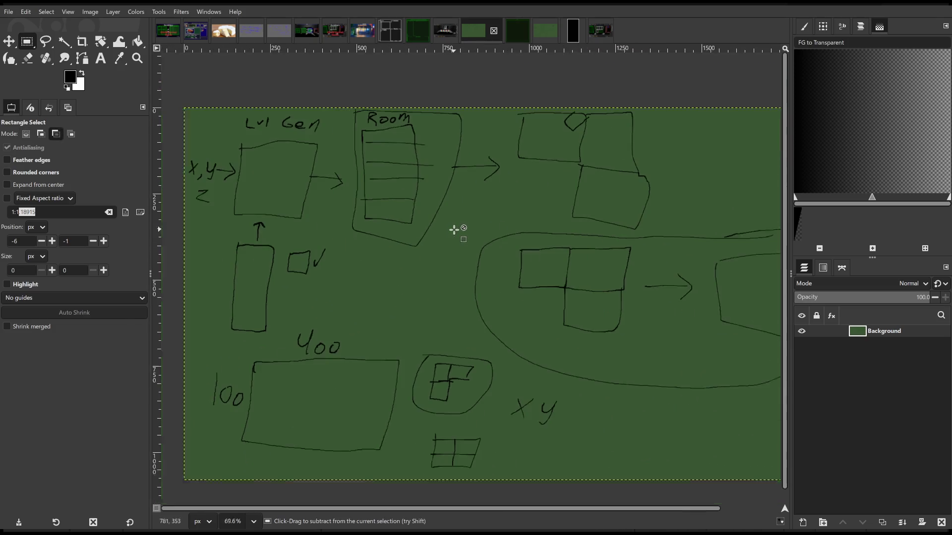
scroll(381, 196, right, 3)
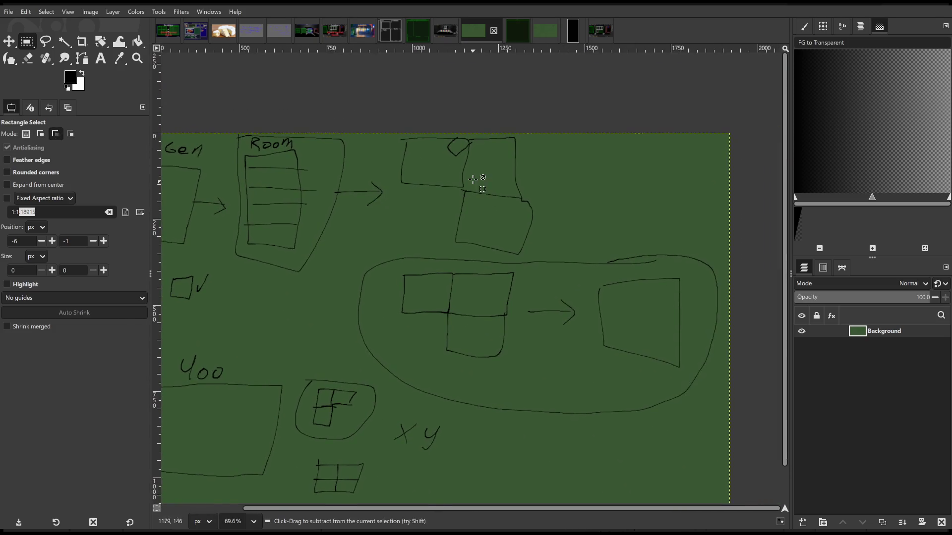
scroll(473, 180, up, 3)
mouse_move(478, 185)
mouse_down()
mouse_move(427, 201)
mouse_move(472, 200)
mouse_move(438, 183)
mouse_up()
scroll(438, 183, down, 3)
scroll(423, 191, left, 5)
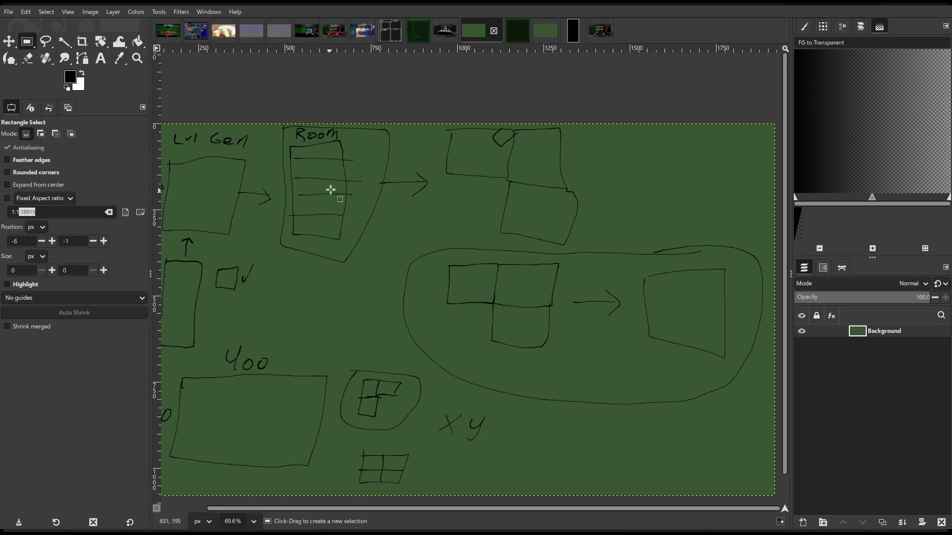
mouse_move(508, 210)
mouse_down()
mouse_move(491, 204)
mouse_move(548, 170)
mouse_up()
drag(405, 344, 452, 388)
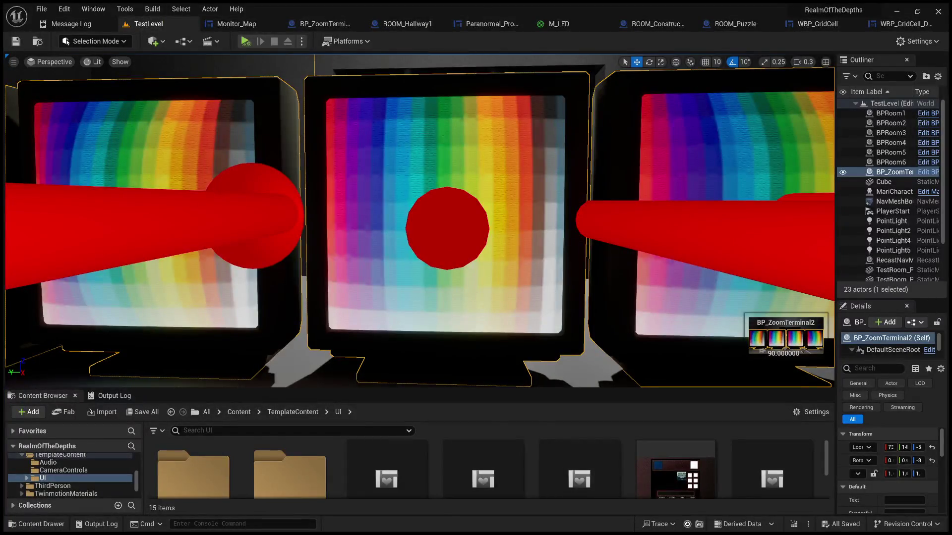
click(230, 24)
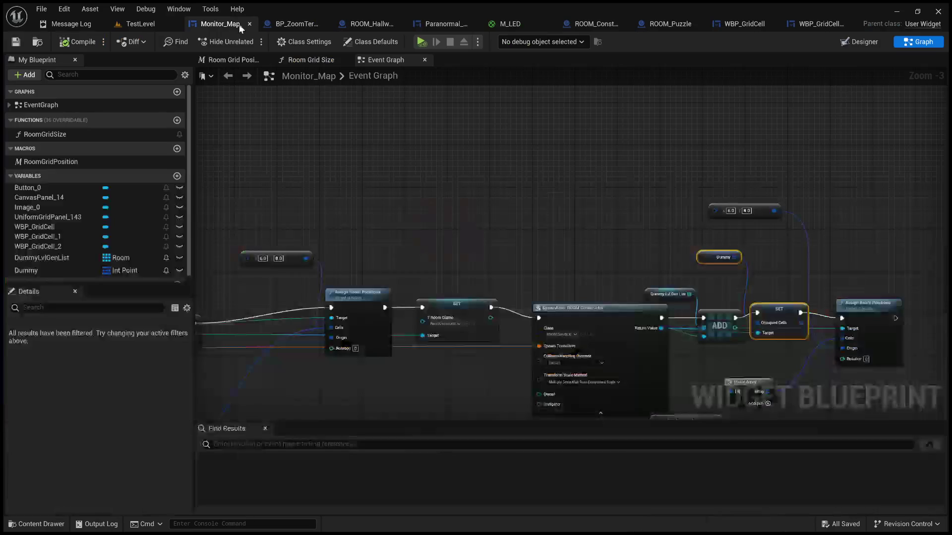
Inspect the Dummy Room Gen Logic comment, SpawnActor ROOM node and X/Y vector nodes
scroll(698, 190, down, 3)
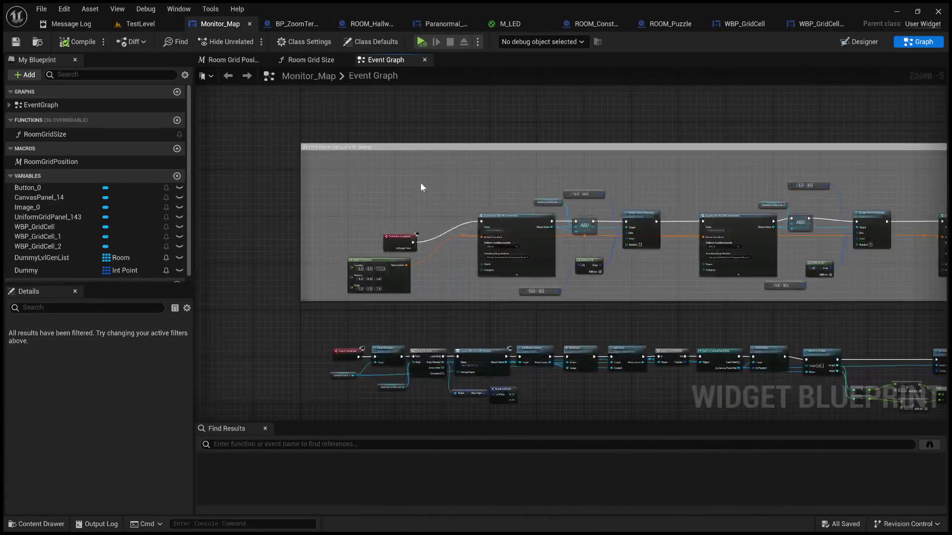
scroll(432, 182, up, 5)
click(324, 138)
scroll(433, 188, down, 7)
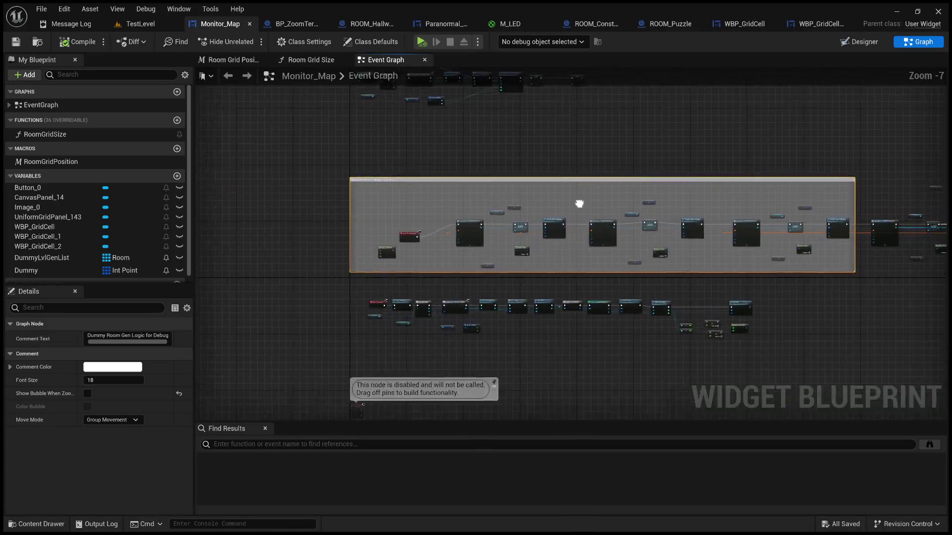
scroll(605, 263, up, 6)
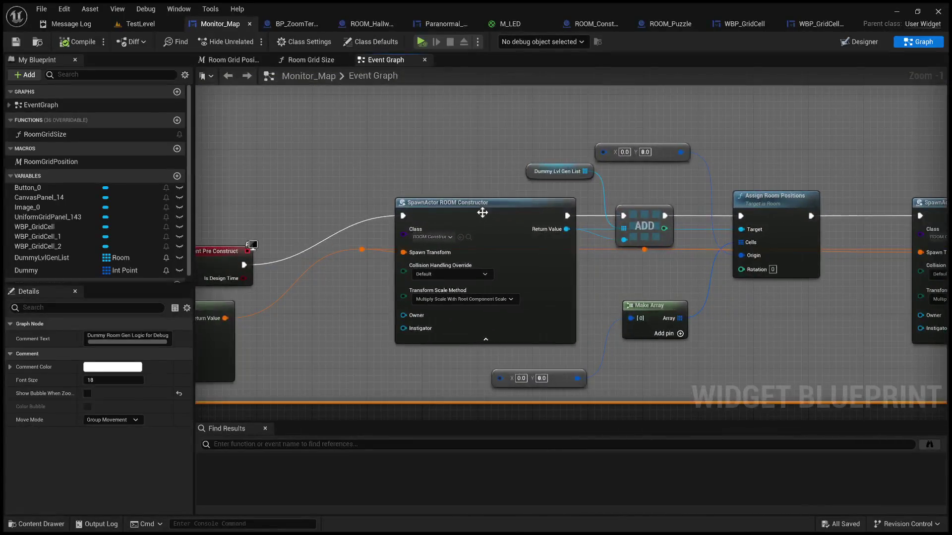
click(521, 278)
drag(576, 221, 495, 197)
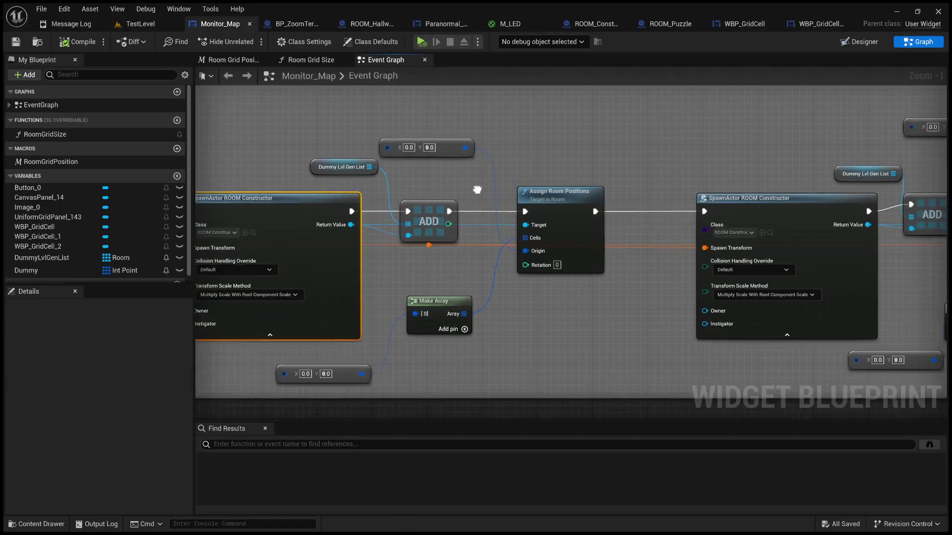
drag(373, 153, 484, 183)
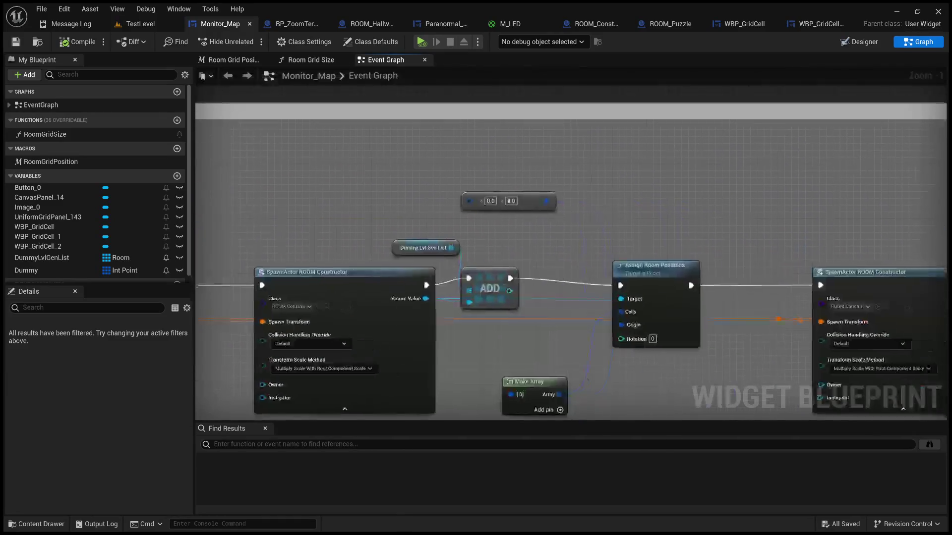
Undo the recent node changes and reselect the X/Y node holding 6.0 and 4.0
key(ctrl+z)
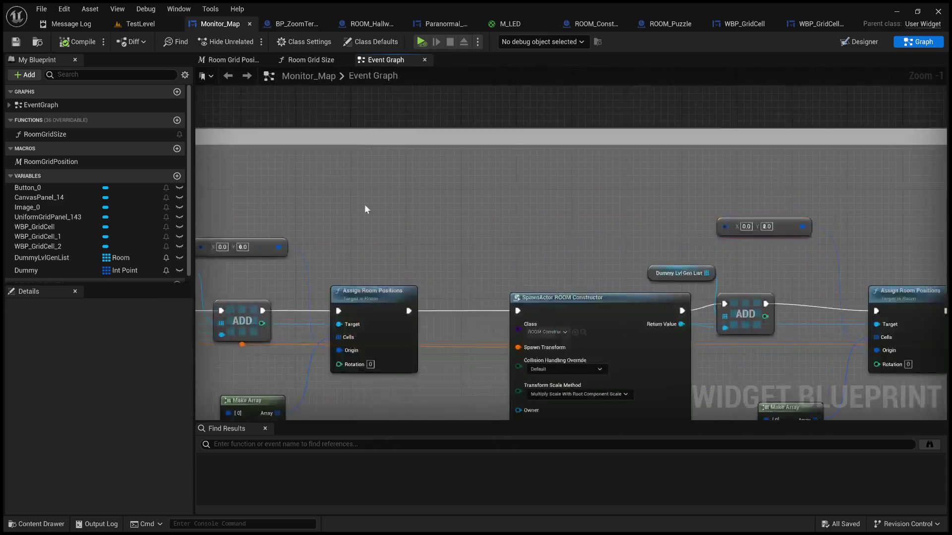
scroll(355, 213, up, 1)
drag(421, 205, 548, 250)
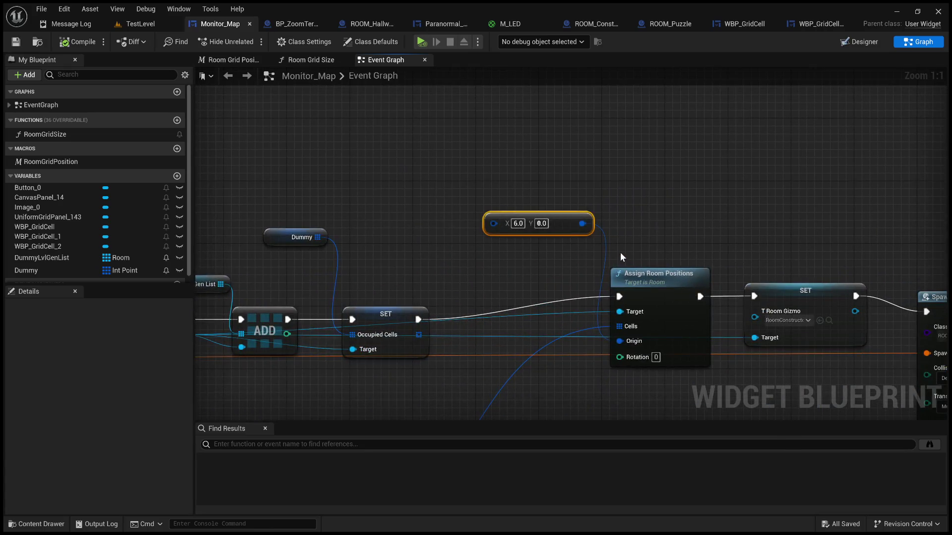
drag(365, 182, 542, 257)
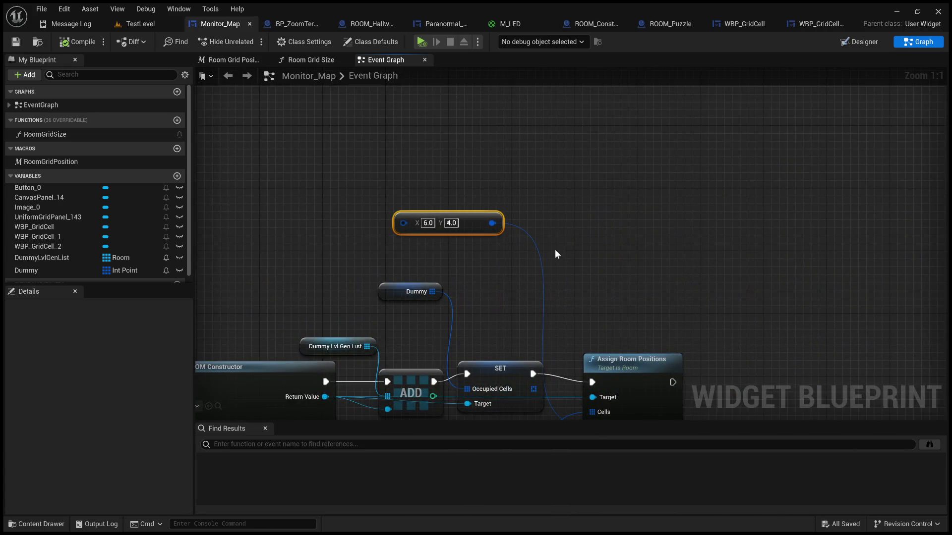
scroll(533, 254, down, 7)
scroll(596, 212, up, 3)
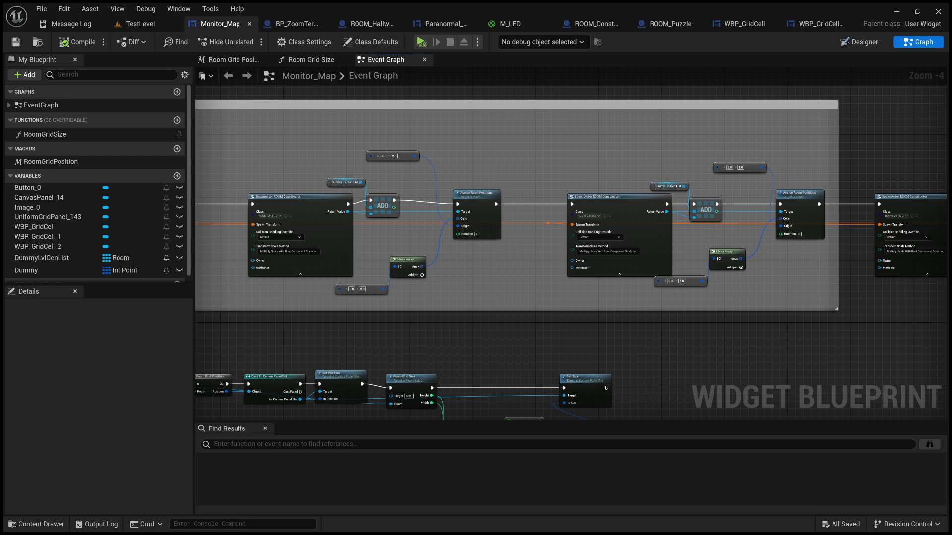
Glance at the UI_3_map image, then return to the TestLevel viewport
key(alt+Tab)
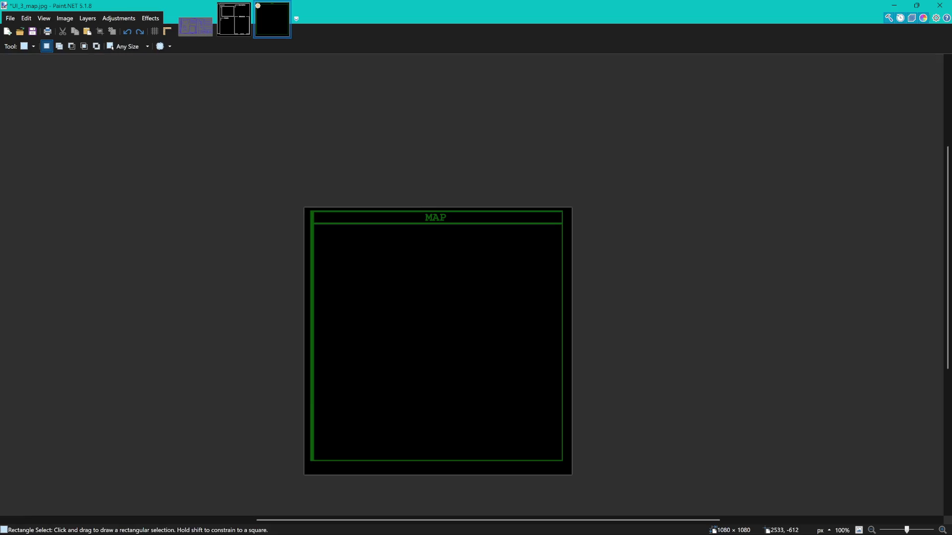
key(alt+Tab)
click(138, 24)
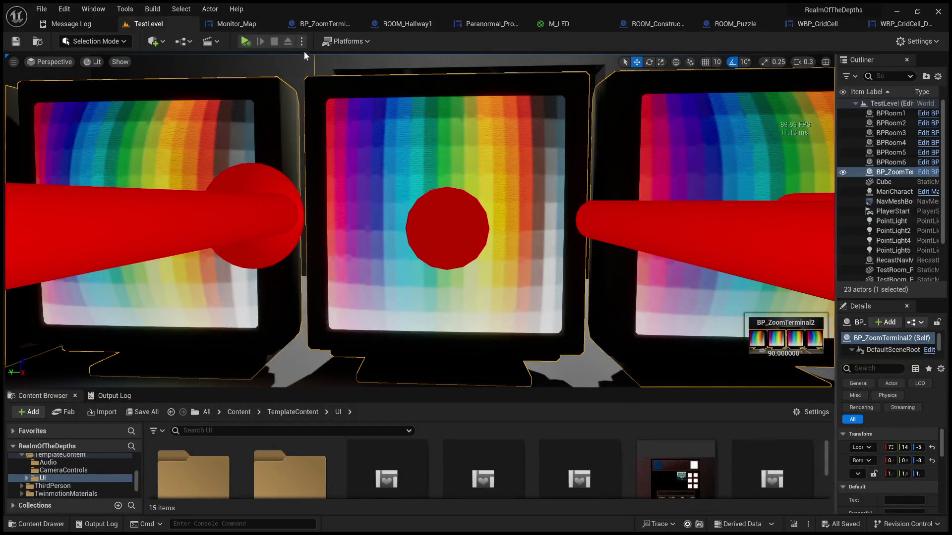
Play the level full-screen briefly, stop, and pull the camera back to show the whole desk
key(alt+p)
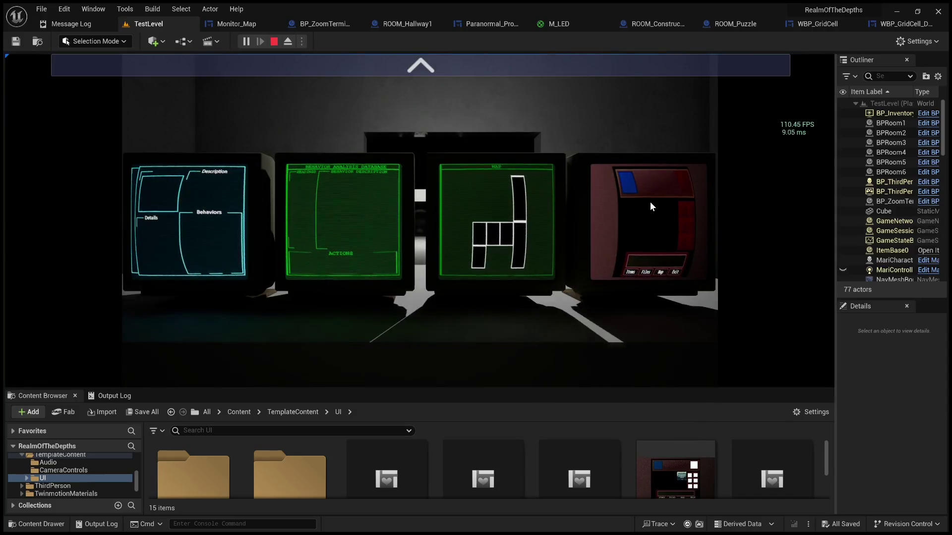
key(F11)
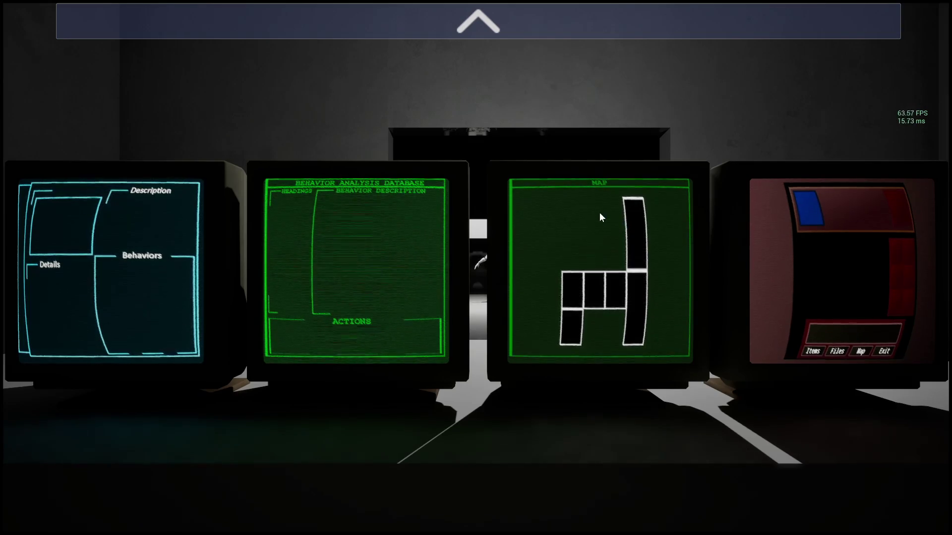
key(Escape)
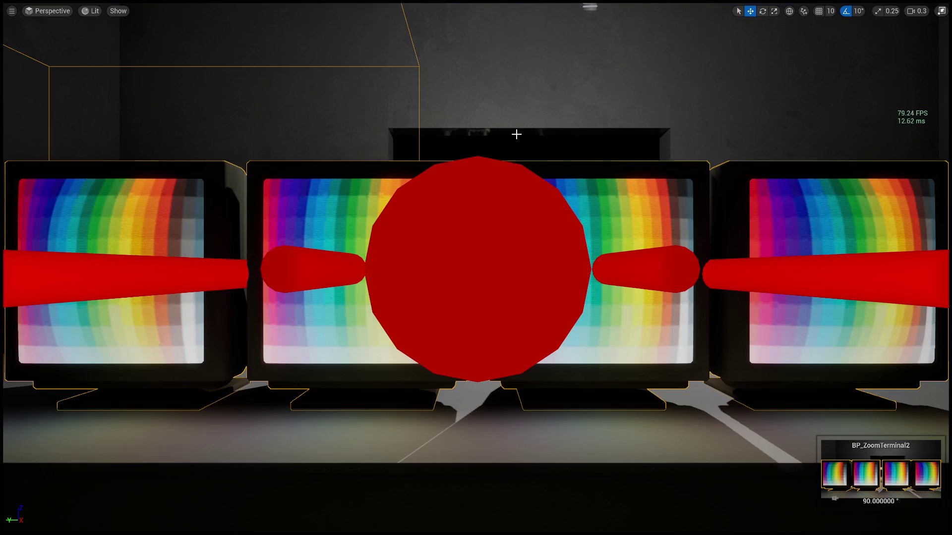
key(F11)
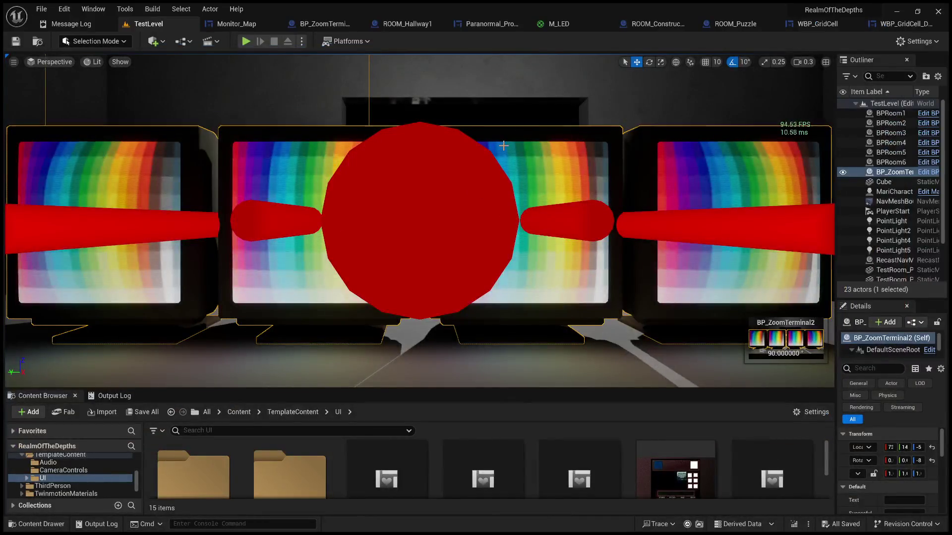
drag(504, 147, 436, 154)
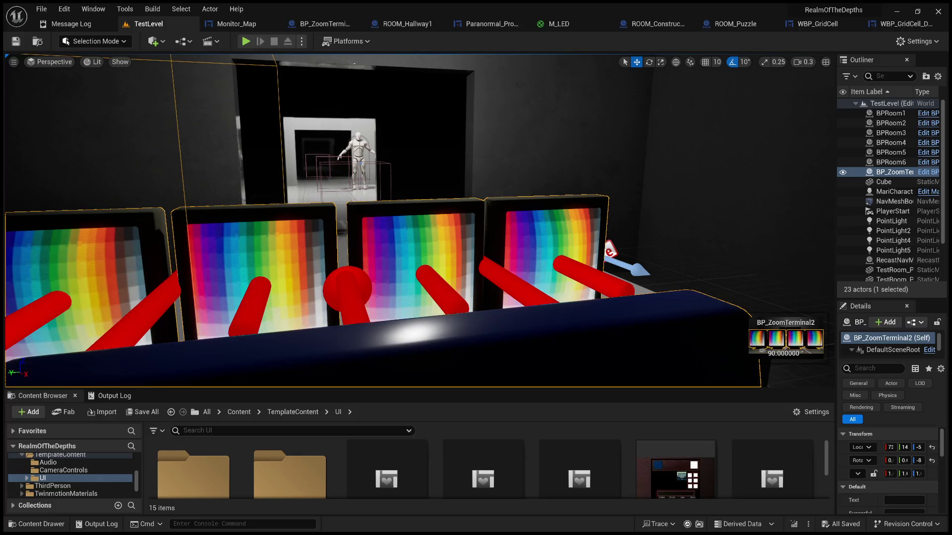
drag(436, 155, 394, 141)
Start the level again twice in full-screen, leaving the second play session running
click(246, 43)
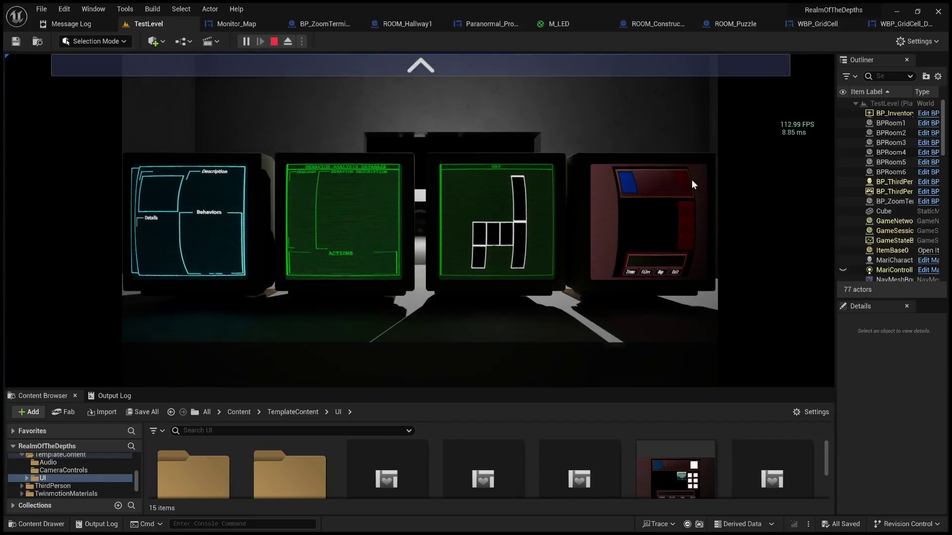
key(F11)
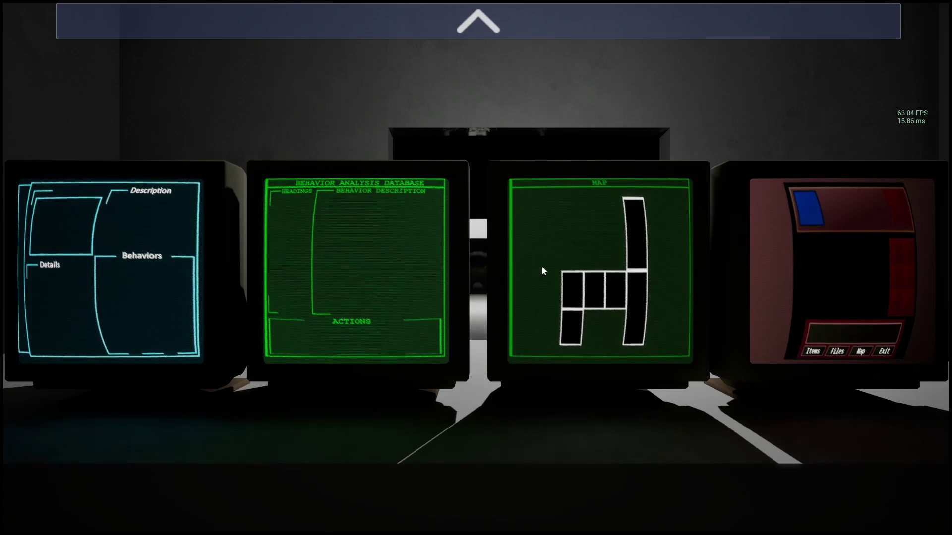
key(Escape)
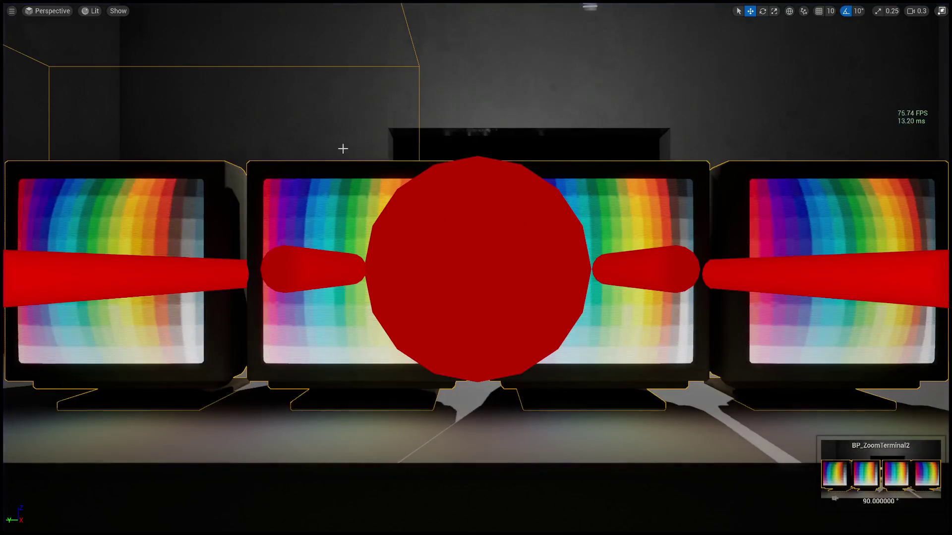
key(F11)
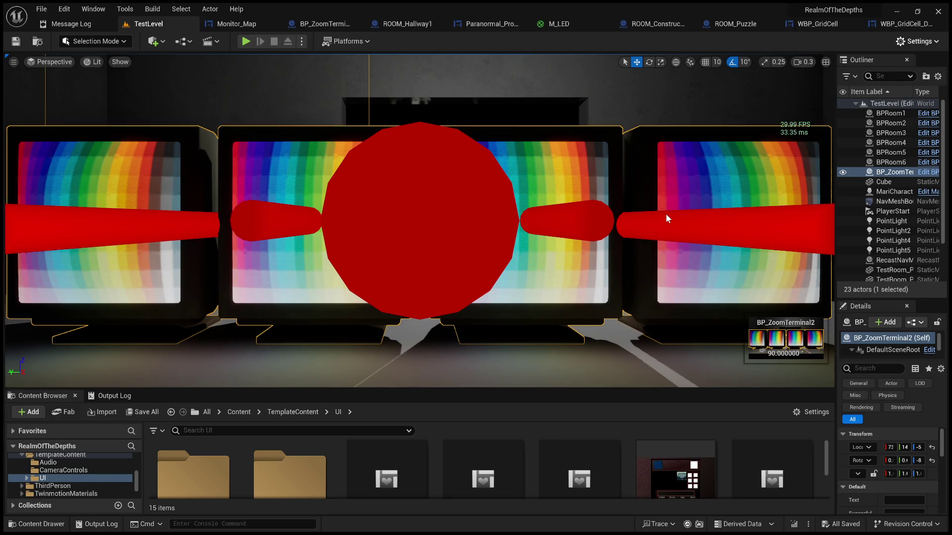
click(245, 41)
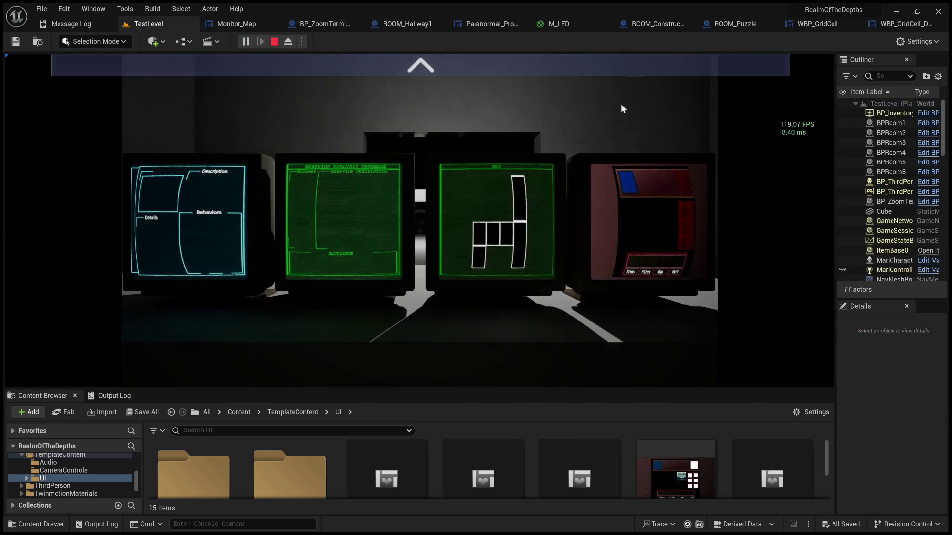
key(F11)
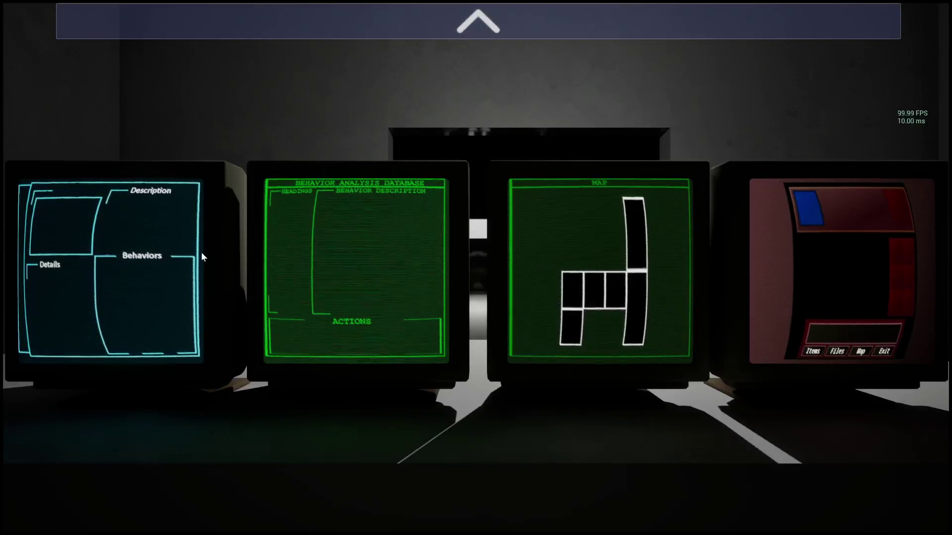
Zoom into the cyan and green monitors, back out to all four, then onto the cyan monitor alone
click(126, 262)
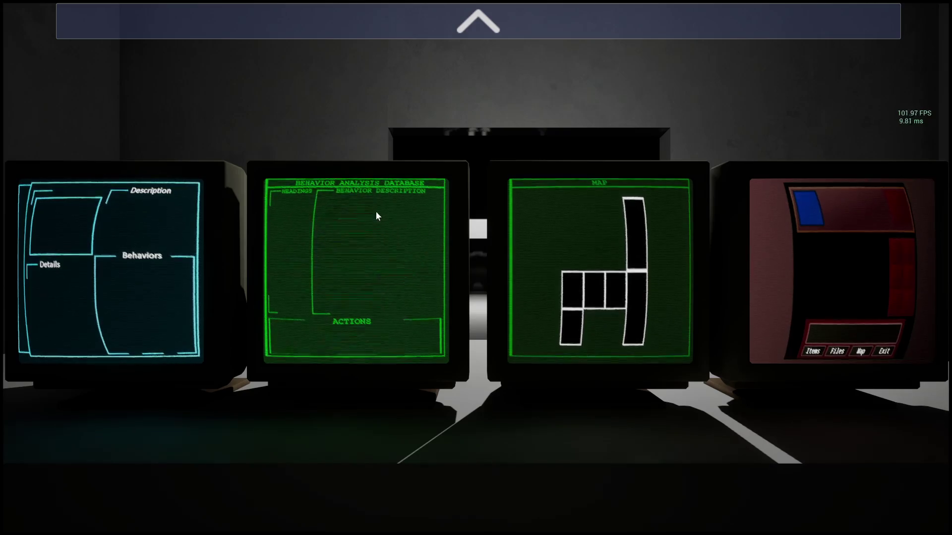
click(527, 36)
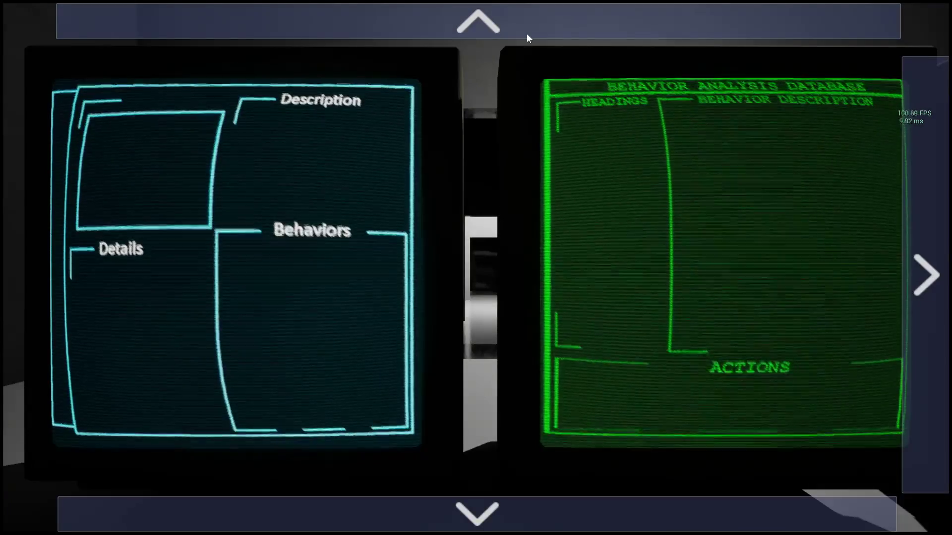
click(498, 507)
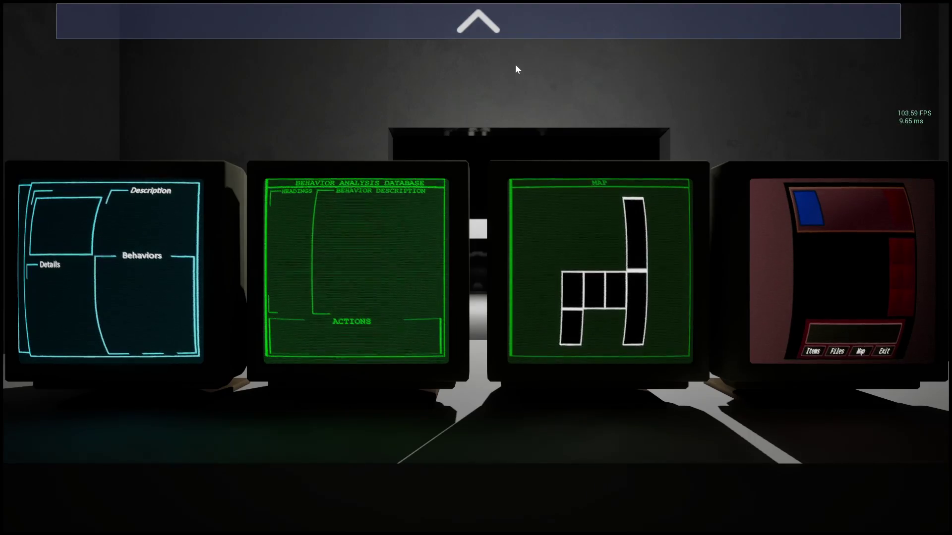
click(459, 36)
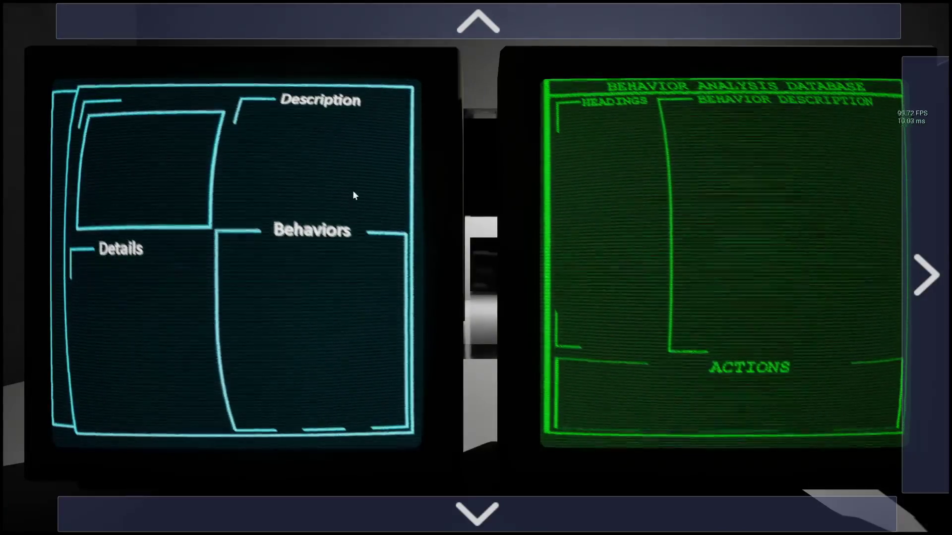
click(542, 26)
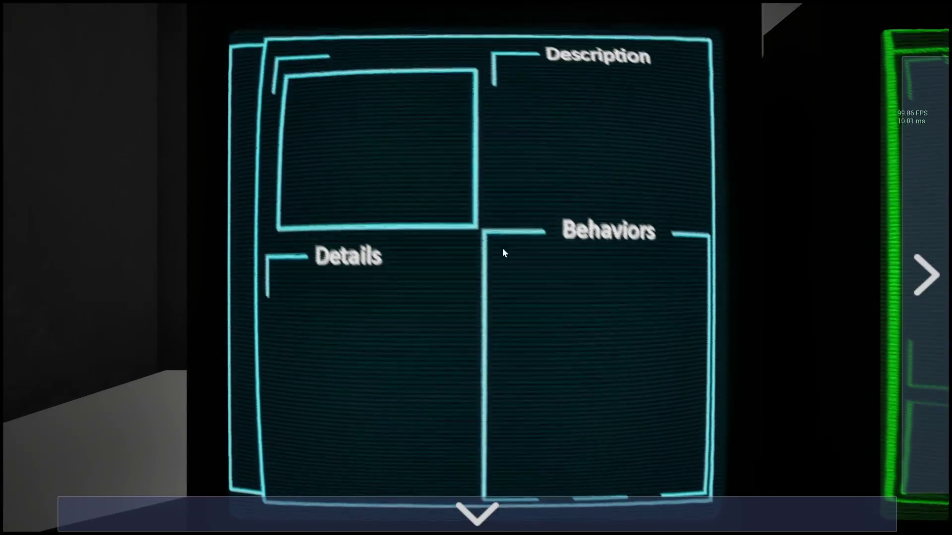
Cycle right through the database, MAP and red menu monitors, then back left to cyan
click(936, 206)
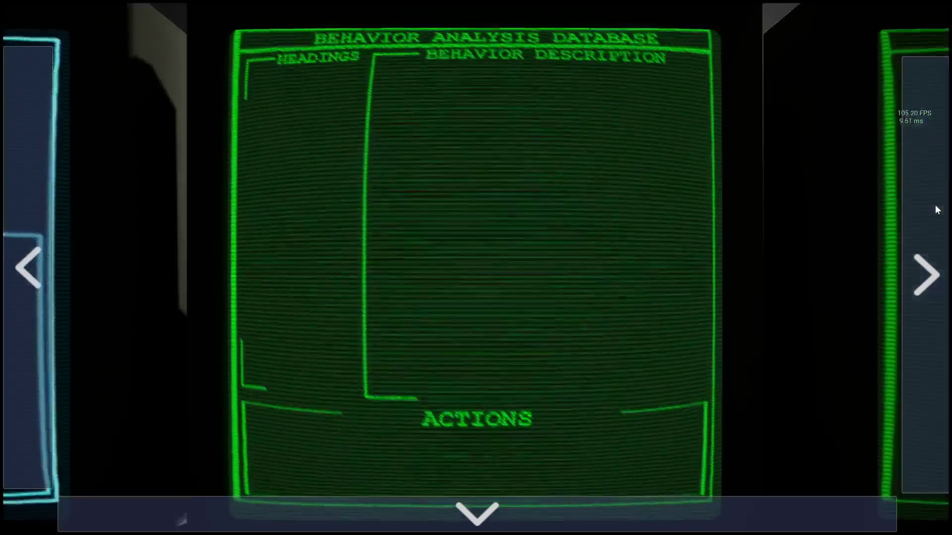
click(936, 209)
click(936, 206)
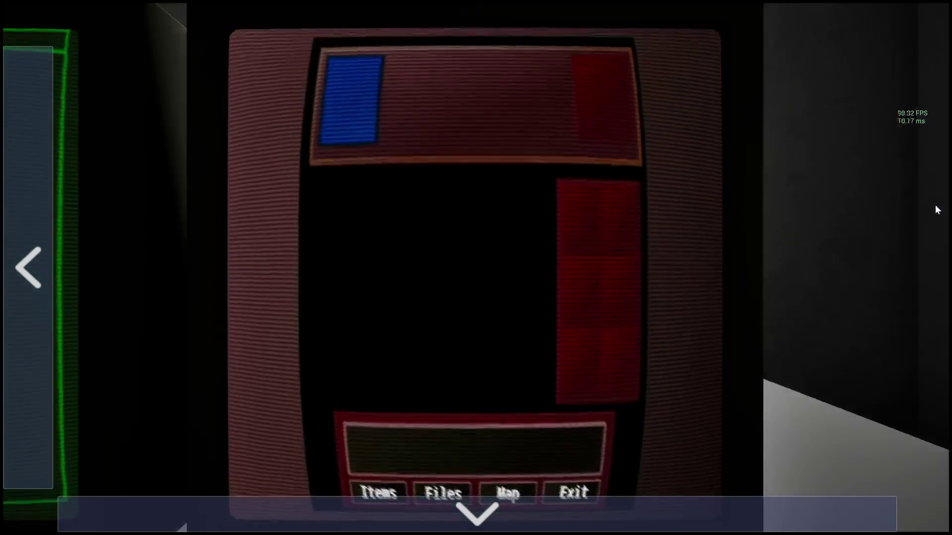
click(48, 277)
click(47, 277)
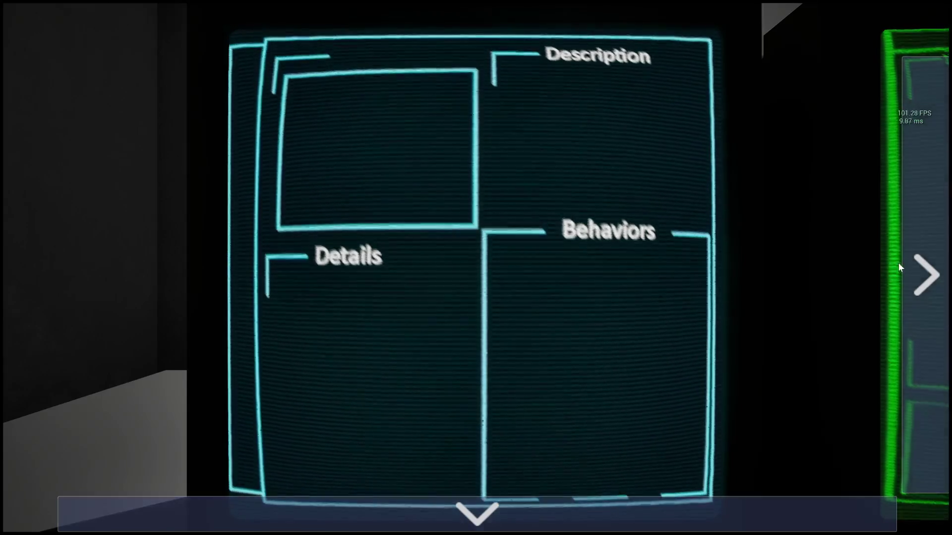
Step to the database monitor, return to cyan, and pull back to the side-by-side pair
click(917, 258)
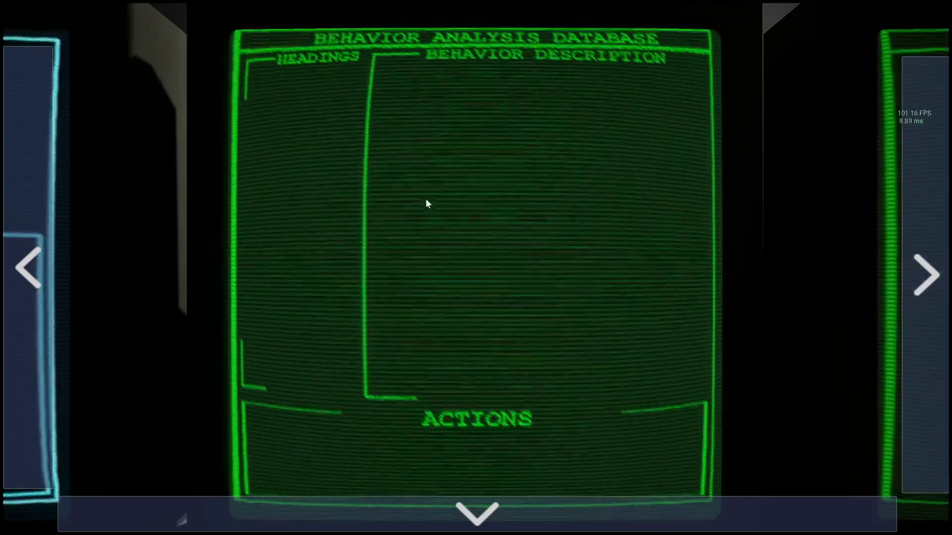
click(41, 219)
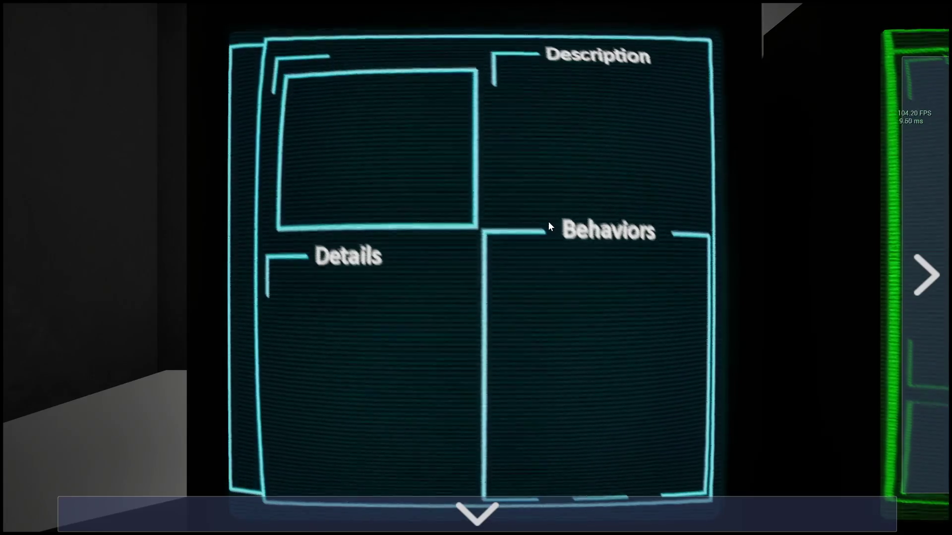
key(Down)
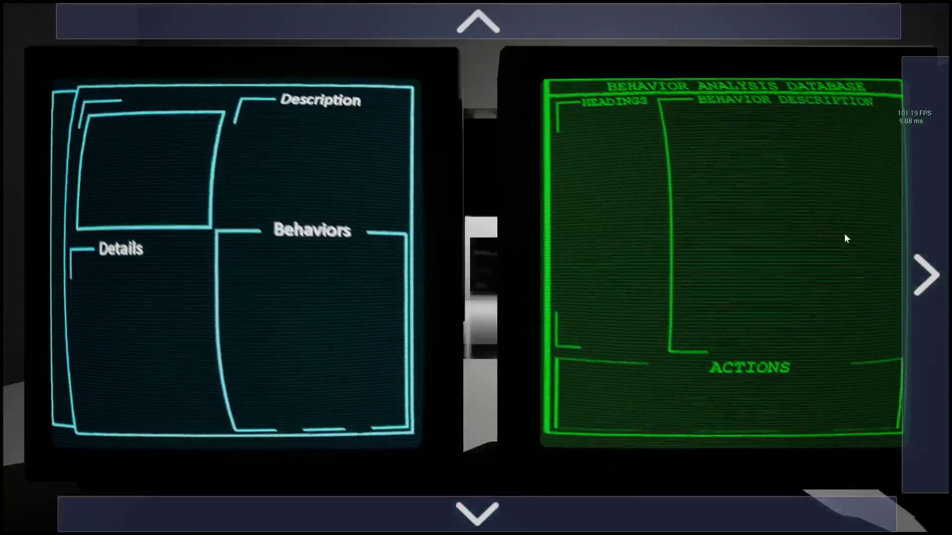
Switch between the monitor pairs, end play, and frame the BP_ZoomTerminal2 monitors
click(927, 239)
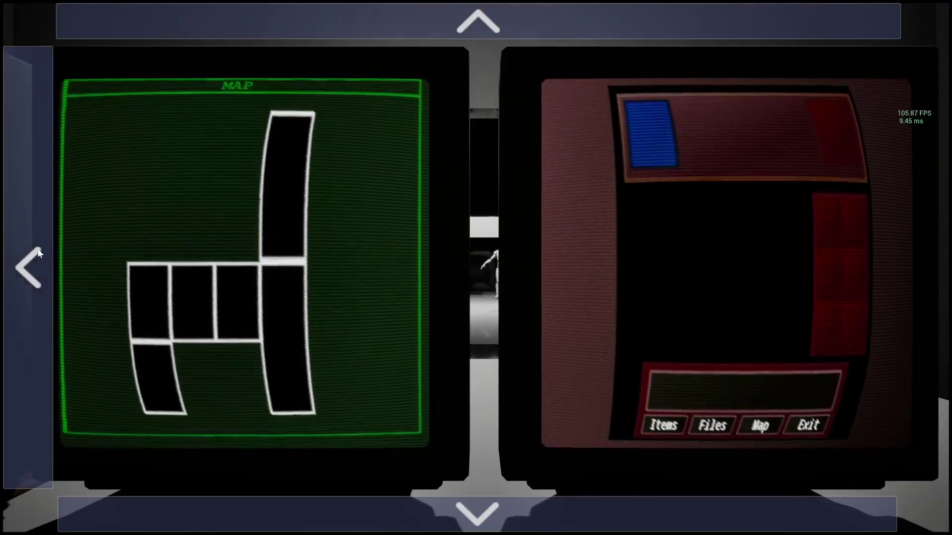
click(38, 249)
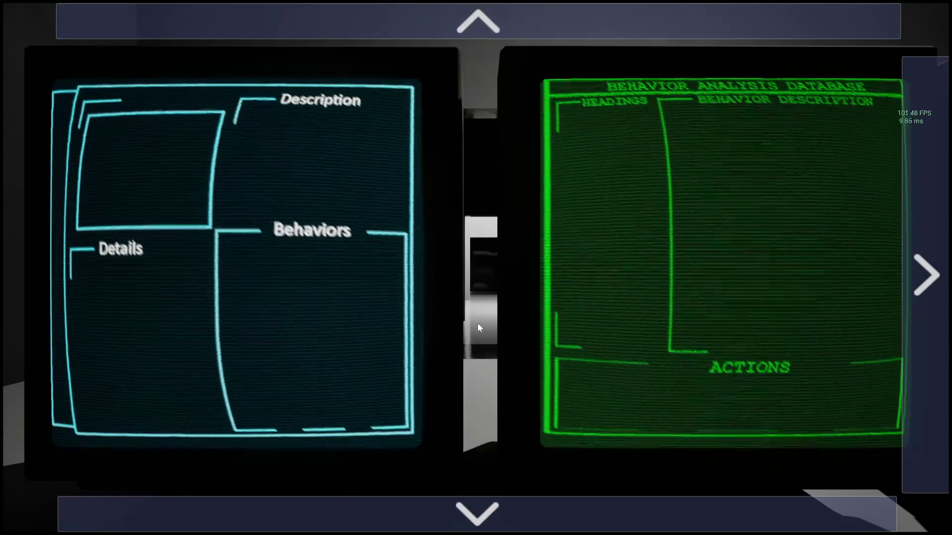
click(916, 254)
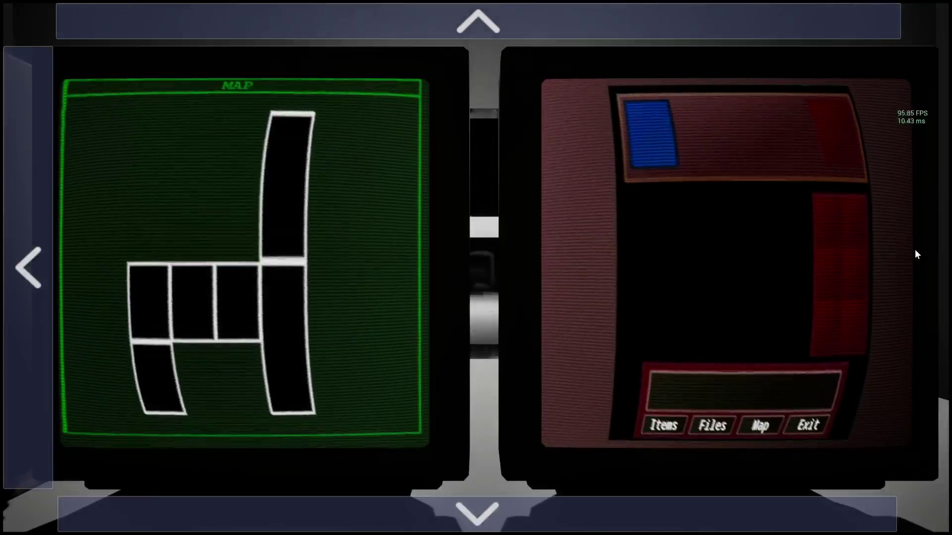
key(Escape)
key(f)
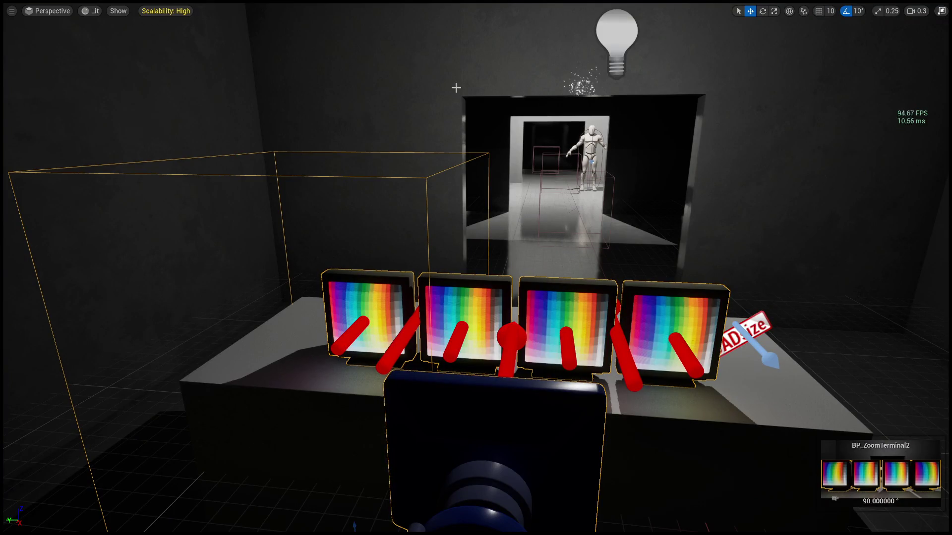
Restore the full editor layout, then create a new 1920x1080 image in GIMP
key(F11)
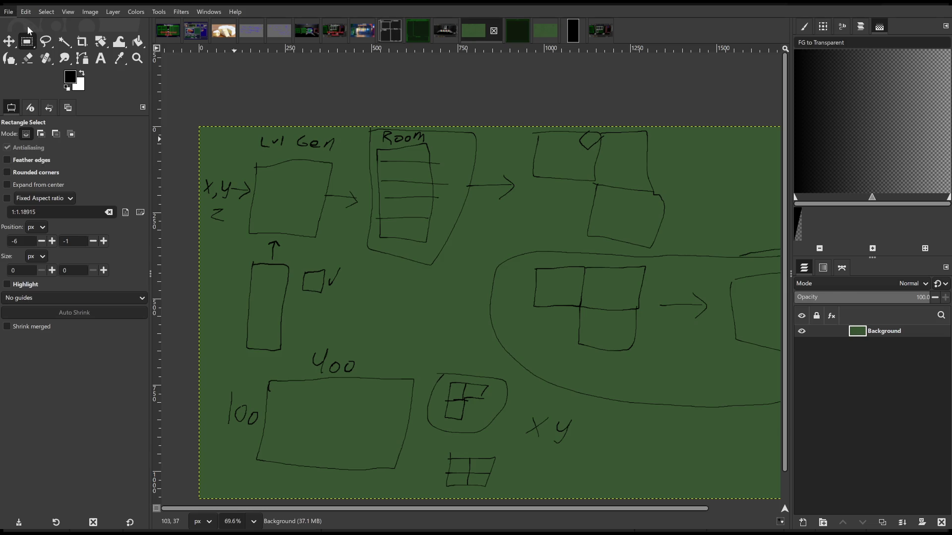
key(ctrl+n)
key(Return)
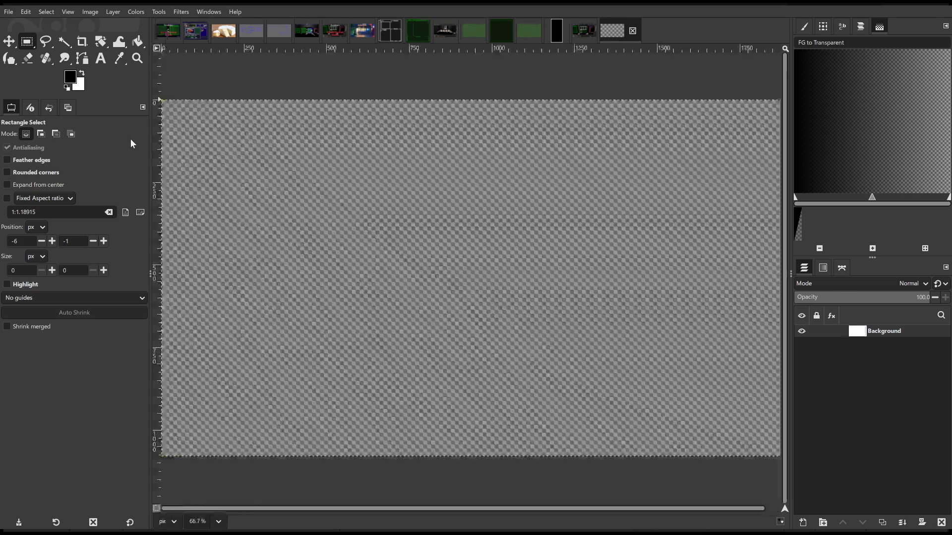
Bucket-fill the new canvas dark red, then set black as the foreground ink colour
click(83, 76)
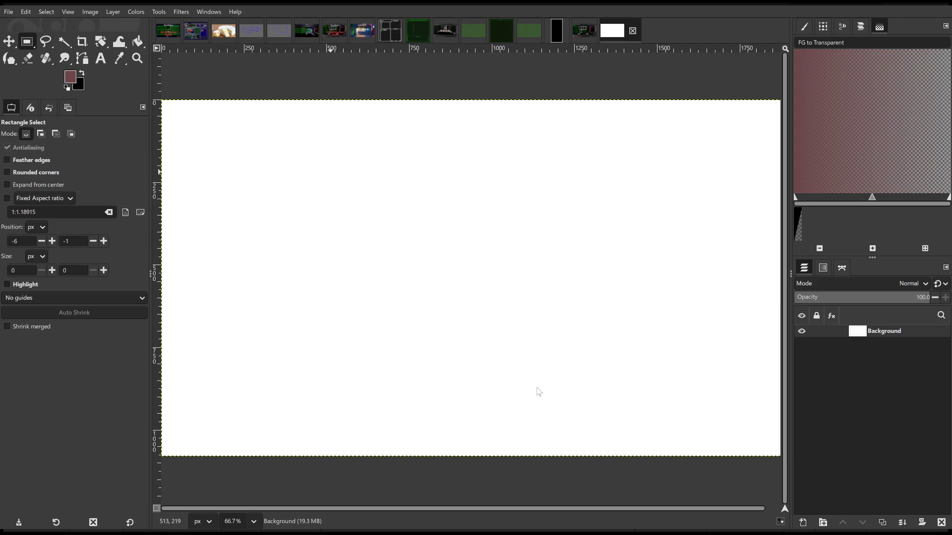
key(shift+b)
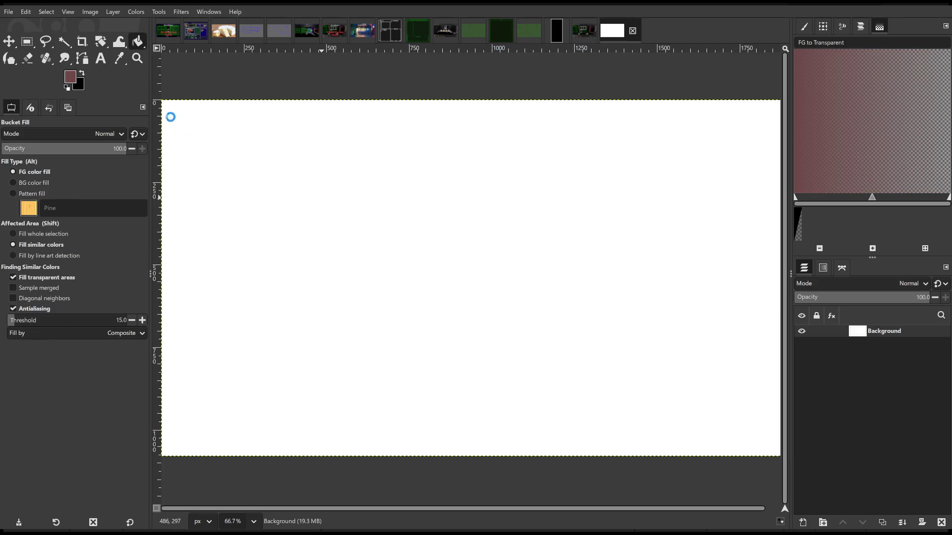
click(322, 199)
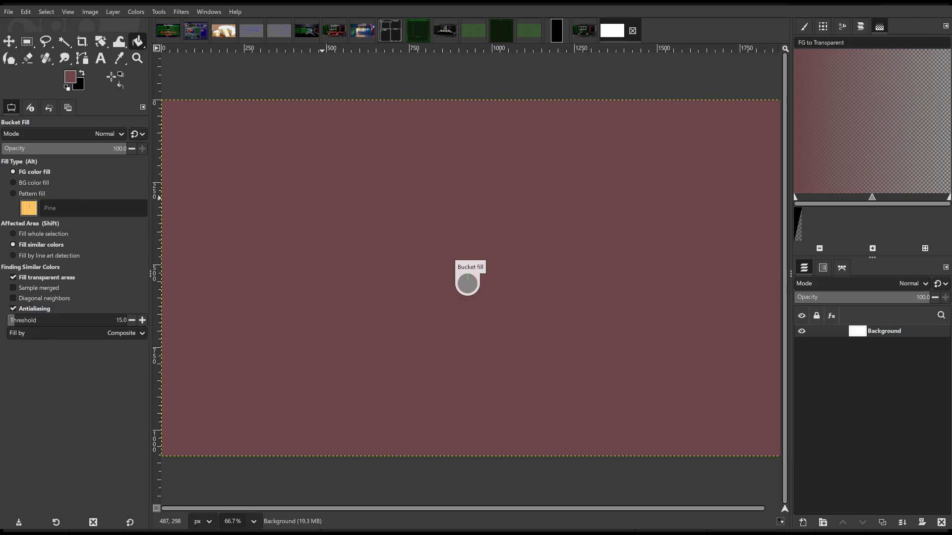
click(83, 75)
click(9, 59)
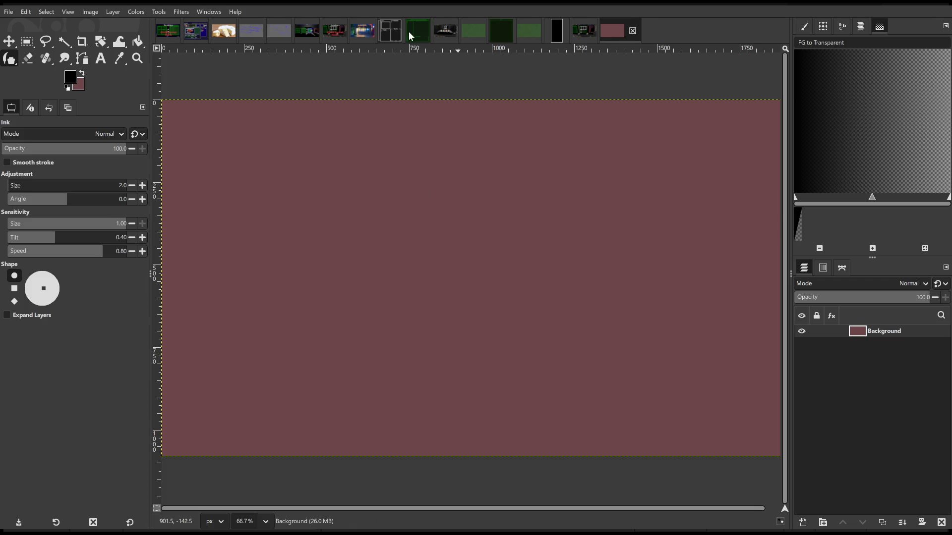
click(415, 33)
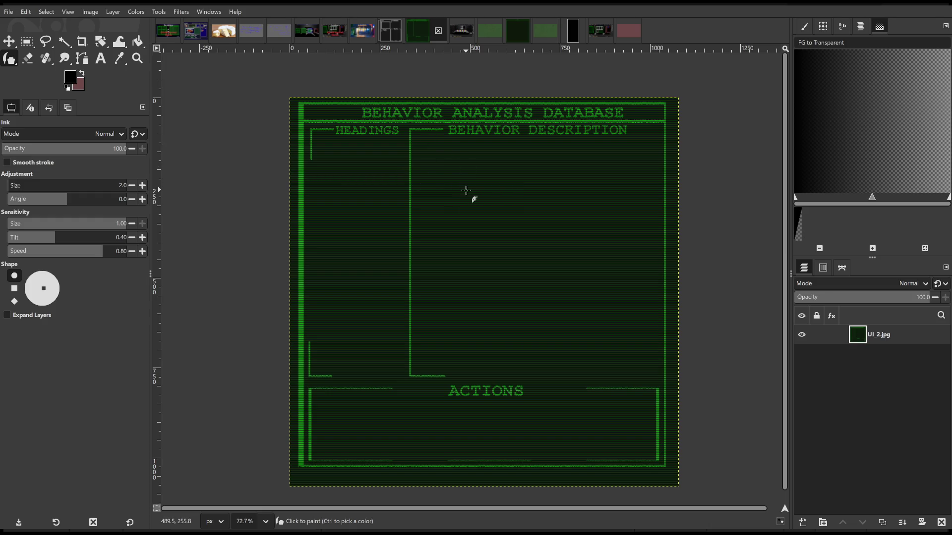
click(628, 31)
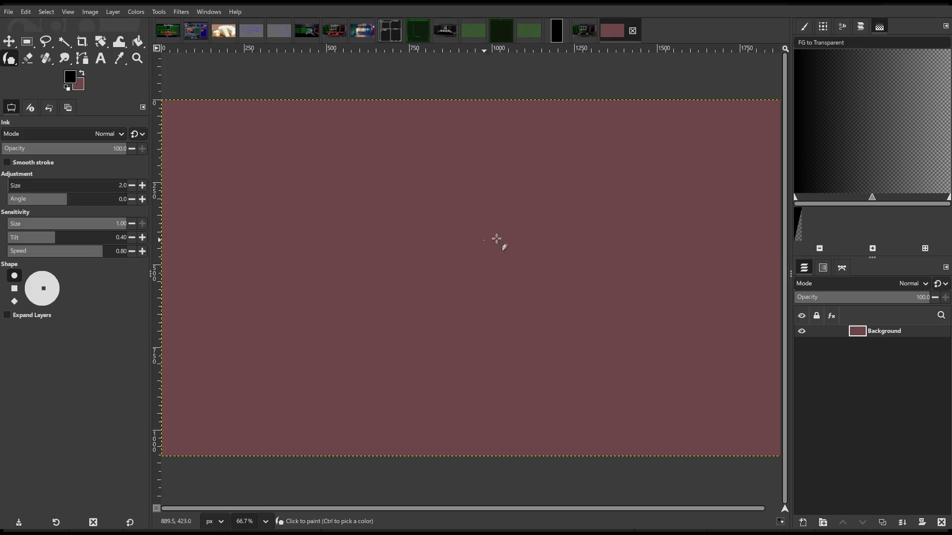
Handwrite Feb, March and April down the canvas, underlining March and April
mouse_move(300, 155)
mouse_down()
mouse_move(303, 122)
mouse_move(326, 121)
mouse_move(334, 143)
mouse_move(353, 128)
mouse_move(359, 144)
mouse_move(339, 145)
mouse_move(405, 160)
mouse_up()
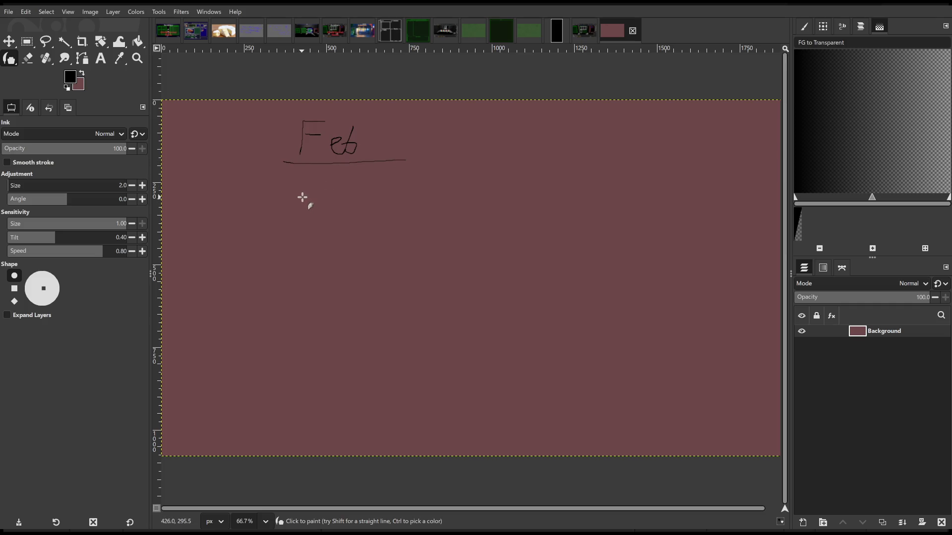
mouse_move(290, 210)
mouse_down()
mouse_move(308, 184)
mouse_move(329, 208)
mouse_move(393, 208)
mouse_move(403, 225)
mouse_up()
mouse_move(289, 270)
mouse_down()
mouse_move(297, 248)
mouse_move(355, 272)
mouse_move(363, 259)
mouse_move(369, 277)
mouse_up()
drag(287, 287, 379, 284)
drag(297, 217, 435, 210)
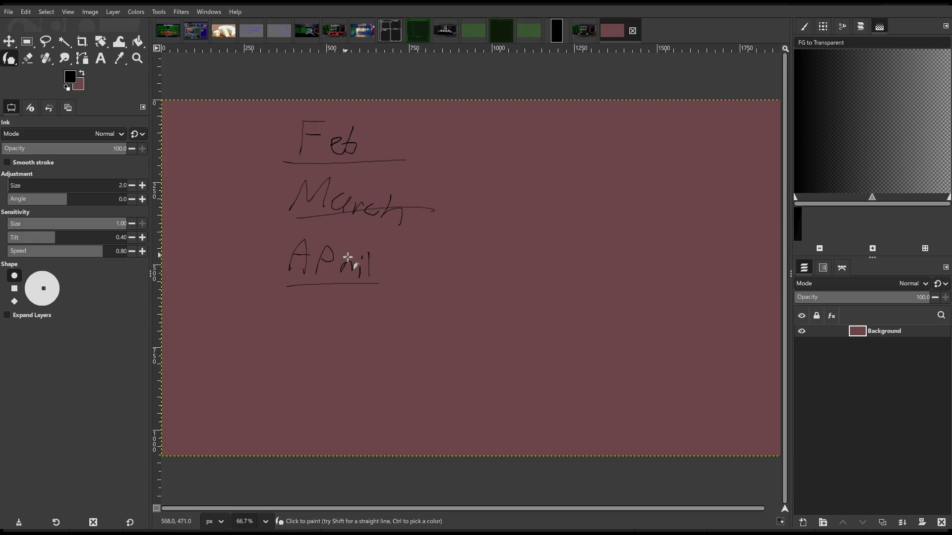
Write May below April and underline it
mouse_move(282, 351)
mouse_down()
mouse_move(347, 336)
mouse_move(379, 347)
mouse_move(364, 366)
mouse_up()
drag(266, 368, 416, 362)
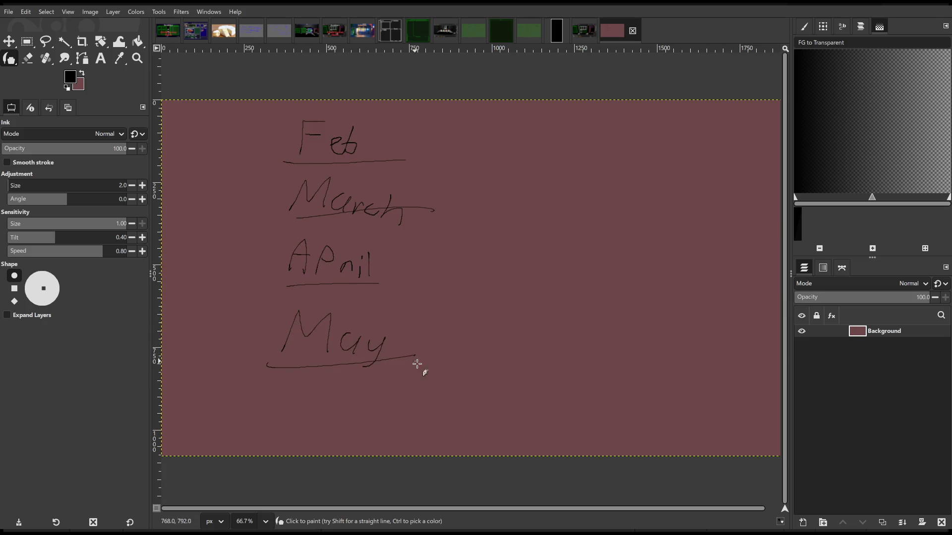
scroll(455, 269, down, 1)
scroll(498, 317, up, 2)
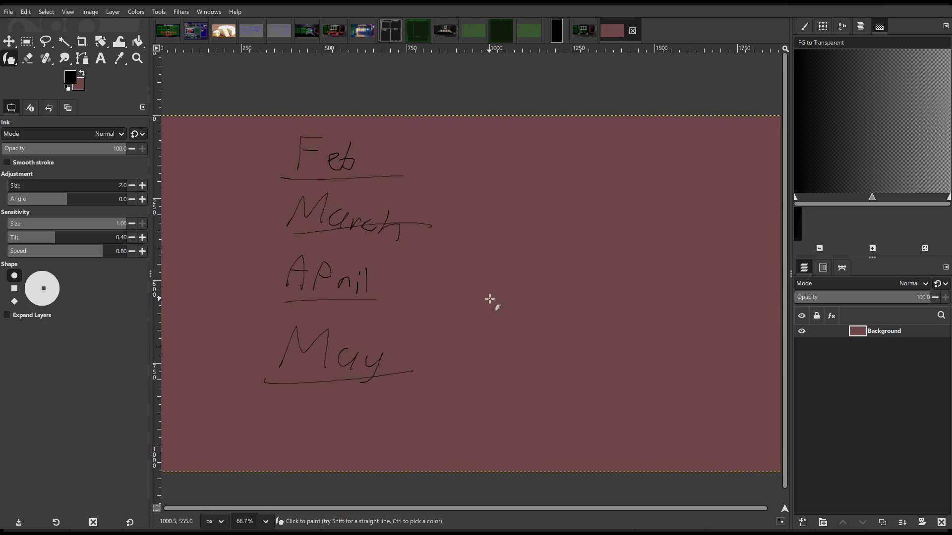
scroll(483, 292, down, 1)
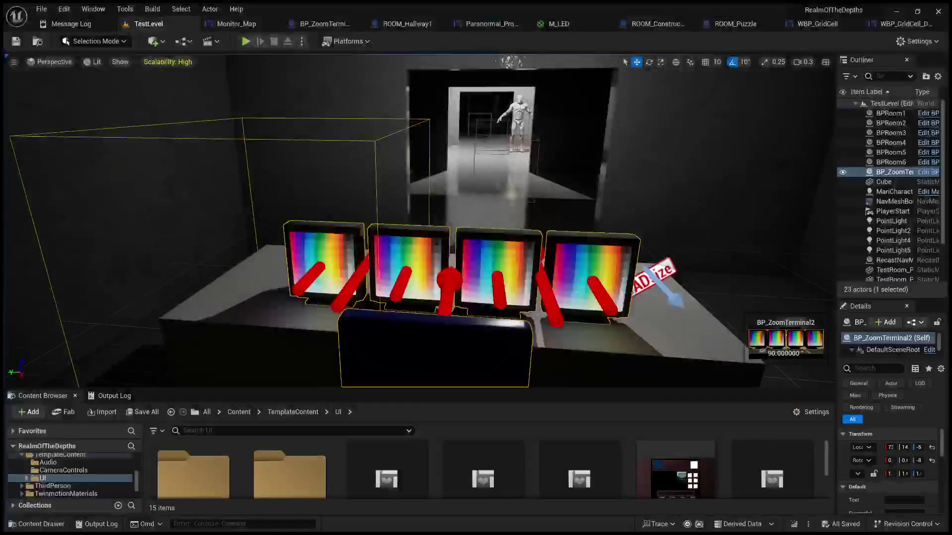
mouse_move(417, 223)
mouse_down()
mouse_move(417, 208)
mouse_move(377, 188)
mouse_move(366, 164)
mouse_move(421, 199)
mouse_move(396, 191)
mouse_move(396, 199)
mouse_up()
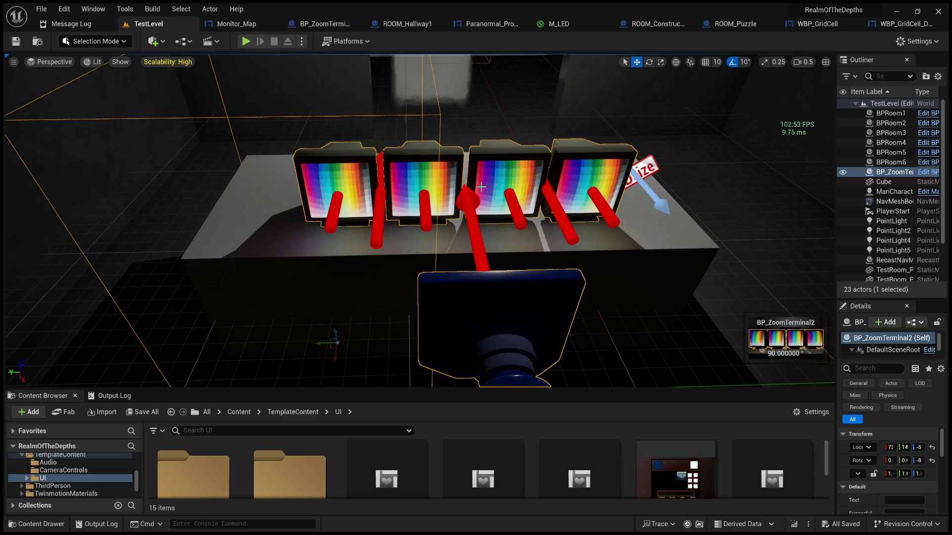
Select the table and the BP_ZoomTerminal2 monitor, then start a Play session showing all four monitors
click(291, 249)
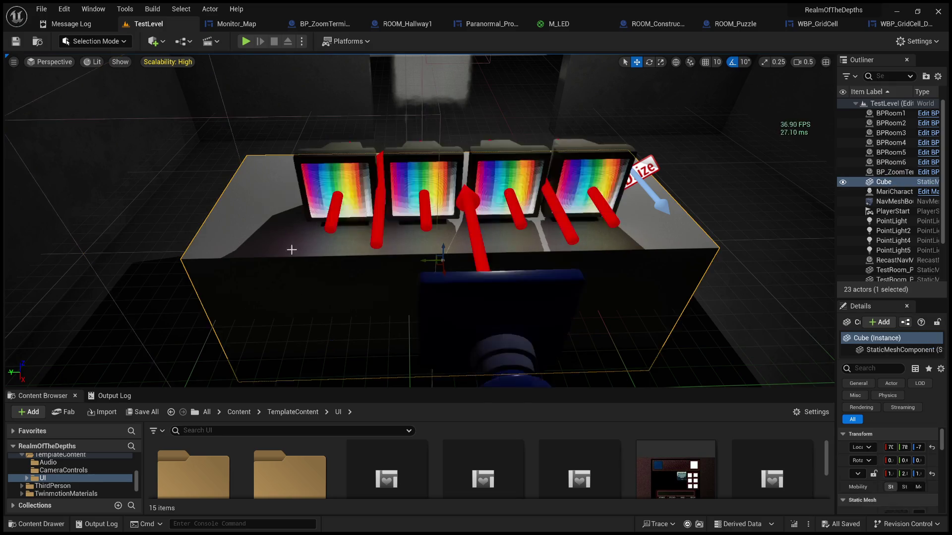
click(353, 187)
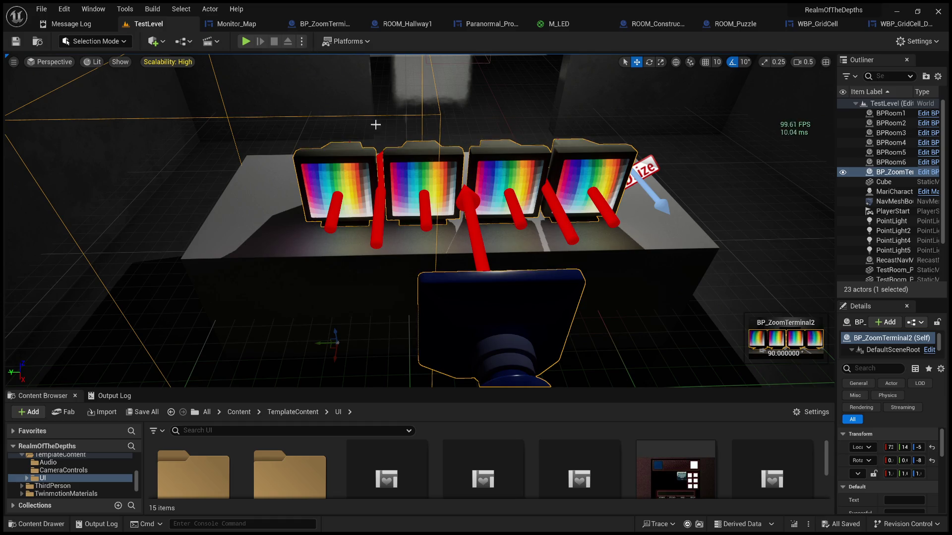
click(247, 42)
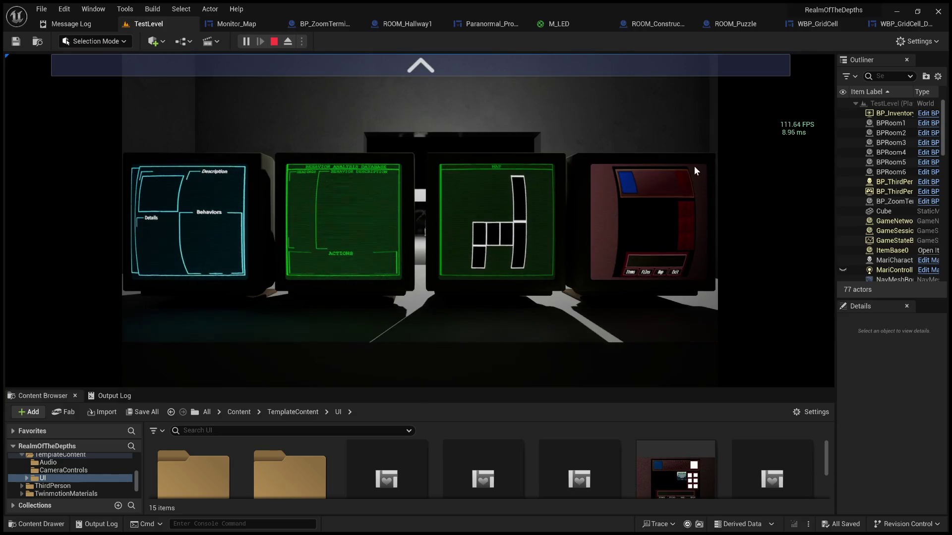
Test zooming by cycling through the monitor pairs to the map and red screens, then stop the game
click(444, 60)
click(813, 178)
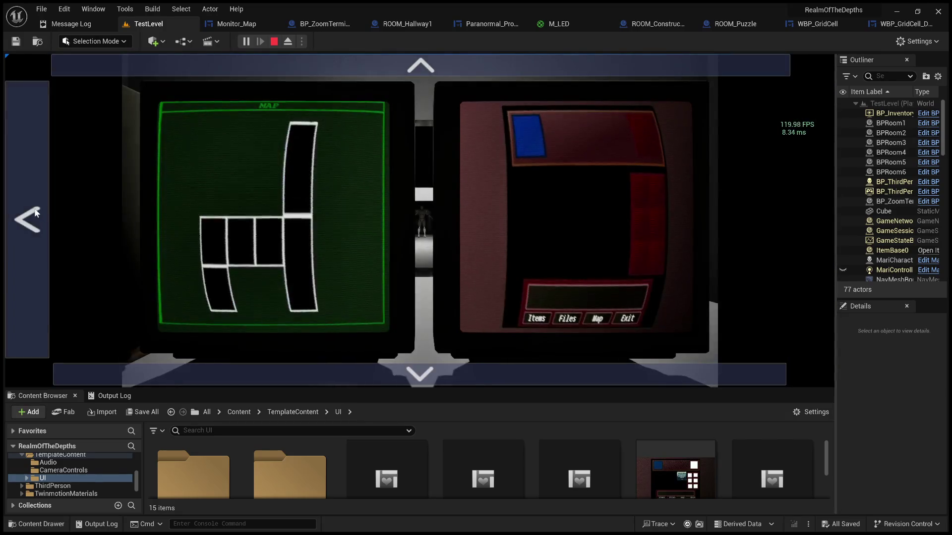
click(26, 212)
click(813, 218)
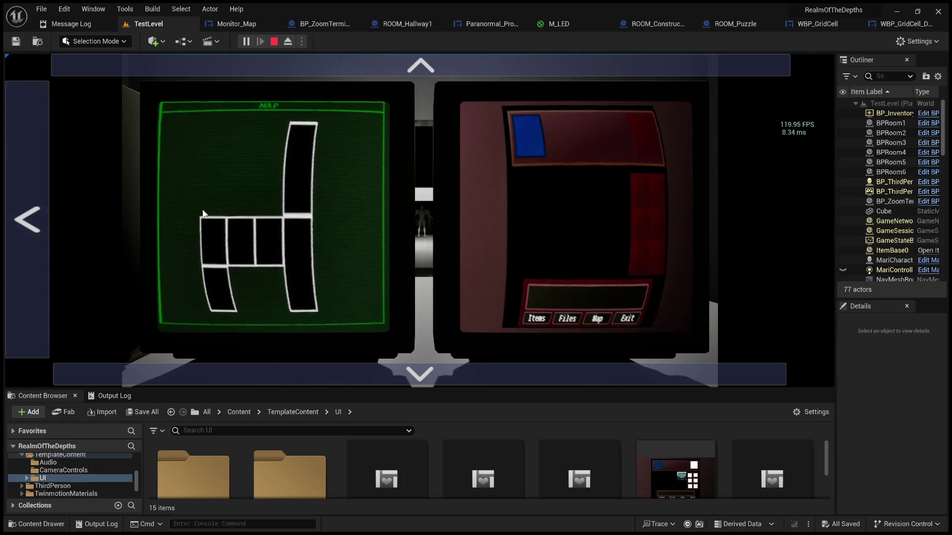
key(Escape)
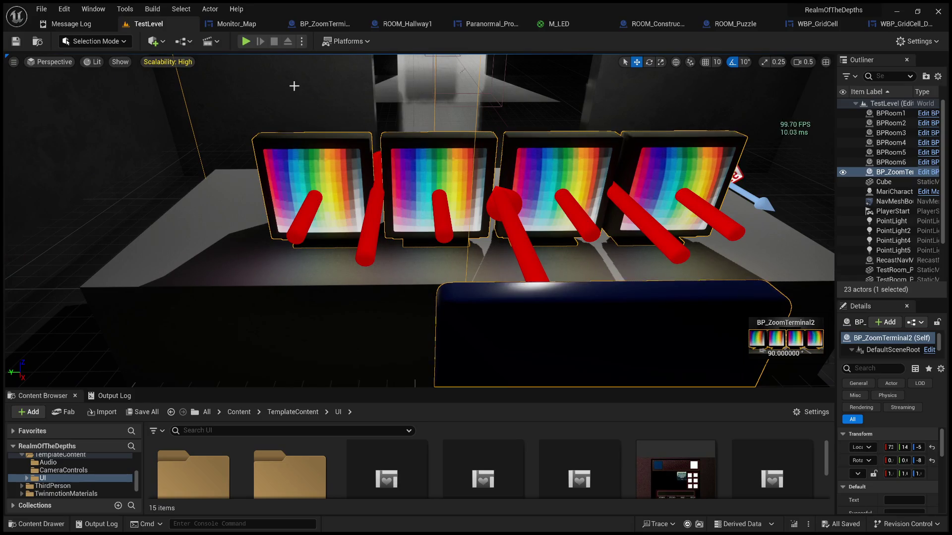
Replay, zoom onto the single cyan monitor, zoom back out to the full row, and stop
key(alt+p)
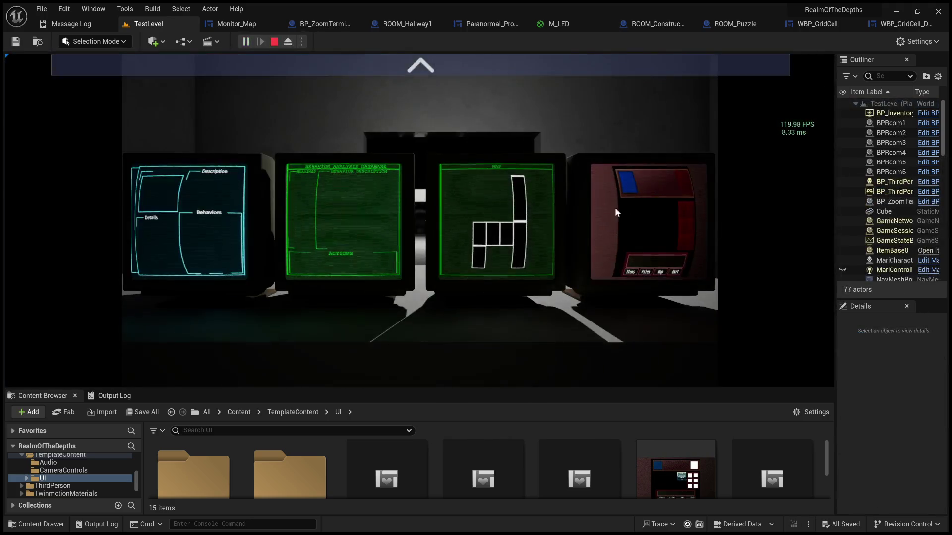
click(420, 80)
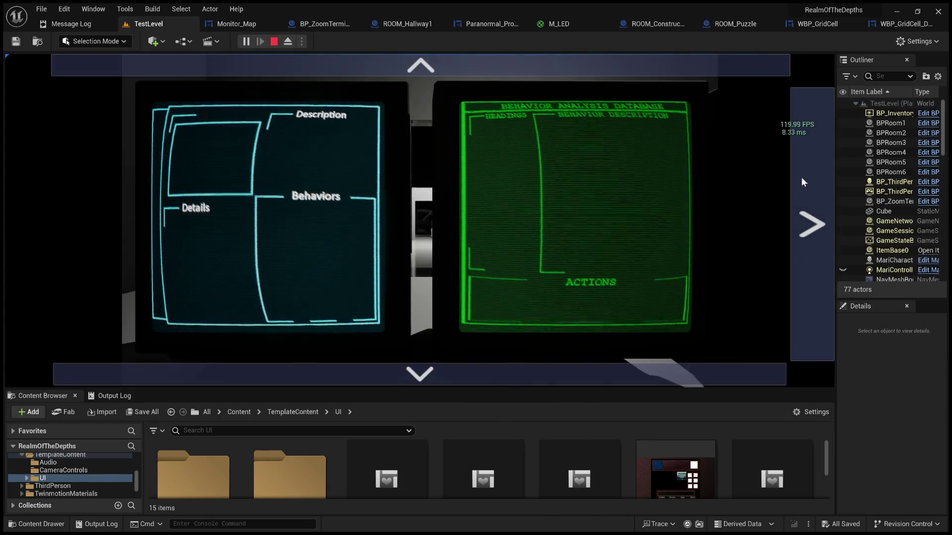
click(540, 60)
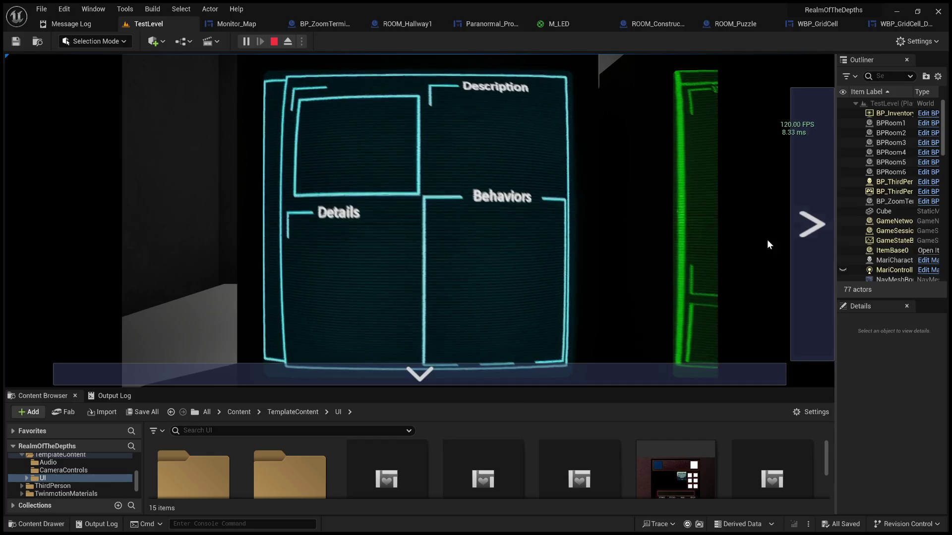
click(583, 367)
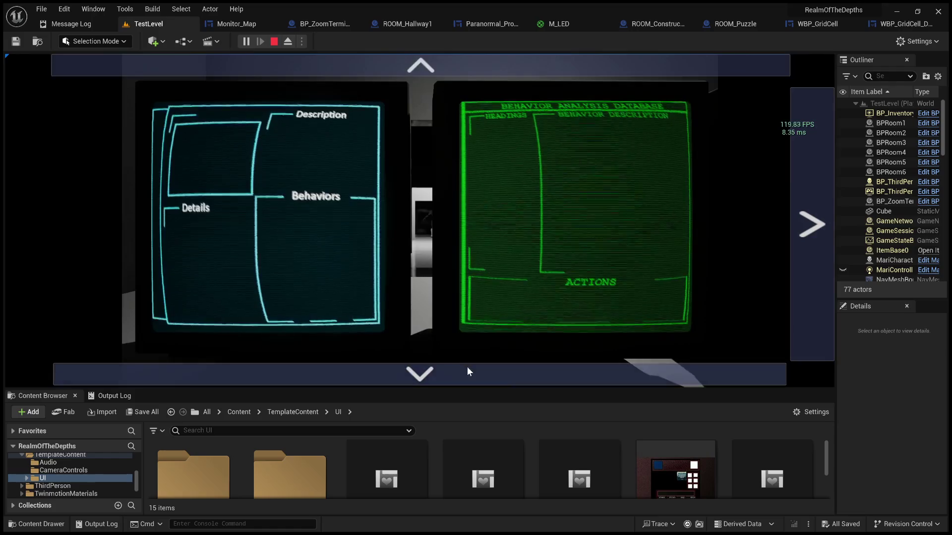
click(466, 369)
key(Escape)
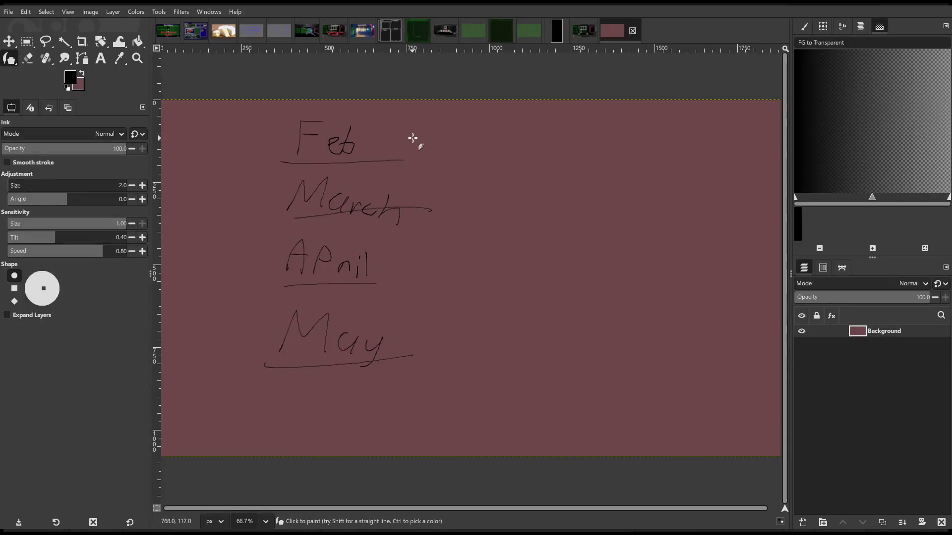
Ink an arrow after Feb and a brace around Feb–March labelled 'Func.'
mouse_move(405, 135)
mouse_down()
mouse_move(438, 138)
mouse_move(419, 148)
mouse_up()
mouse_move(311, 185)
mouse_down()
mouse_move(489, 185)
mouse_move(421, 161)
mouse_move(383, 161)
mouse_move(401, 219)
mouse_up()
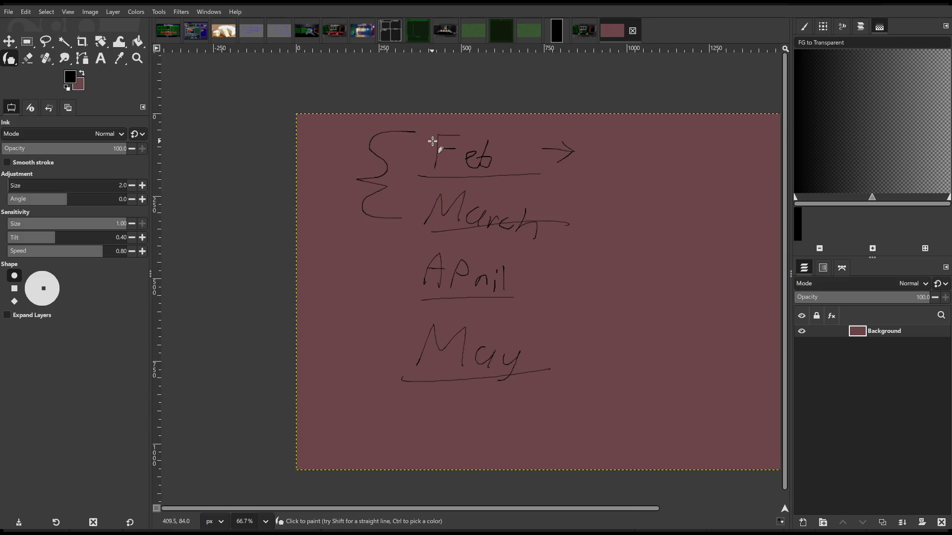
mouse_move(302, 174)
mouse_down()
mouse_move(314, 162)
mouse_move(338, 171)
mouse_up()
click(344, 179)
Ink a brace around April–May labelled 'Aesth.' and a stroke joining the two braces
mouse_move(407, 263)
mouse_down()
mouse_move(358, 304)
mouse_move(364, 361)
mouse_move(402, 371)
mouse_up()
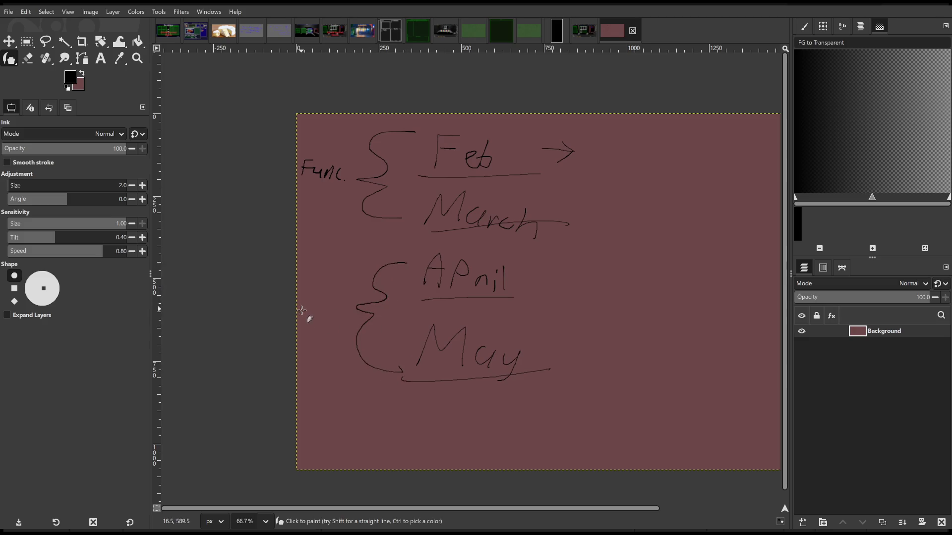
mouse_move(300, 315)
mouse_down()
mouse_move(344, 317)
mouse_move(350, 297)
mouse_move(357, 323)
mouse_up()
click(361, 316)
drag(369, 200, 363, 297)
Undo the stroke linking the braces, then sketch a wireframe box on the canvas's empty right side
key(ctrl+z)
mouse_move(564, 266)
mouse_down()
mouse_move(535, 260)
mouse_move(435, 300)
mouse_up()
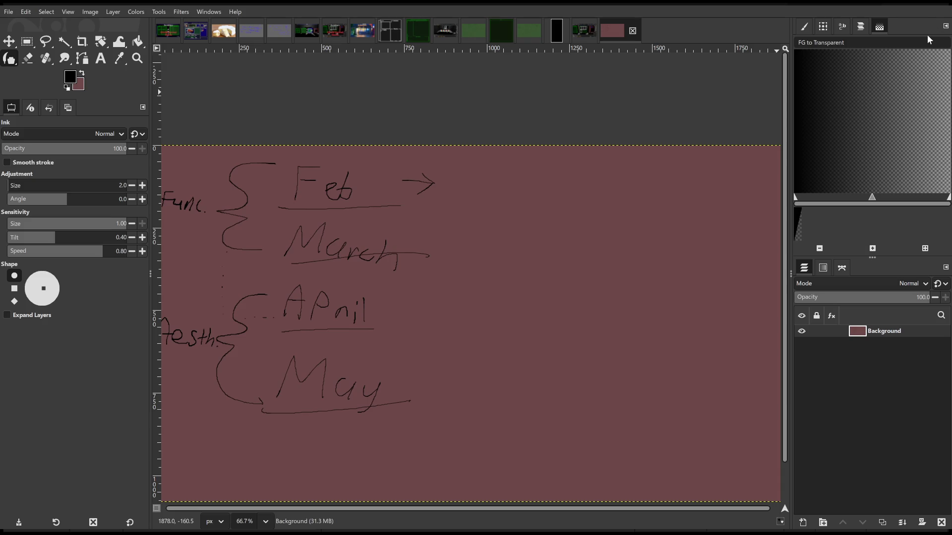
scroll(638, 253, right, 5)
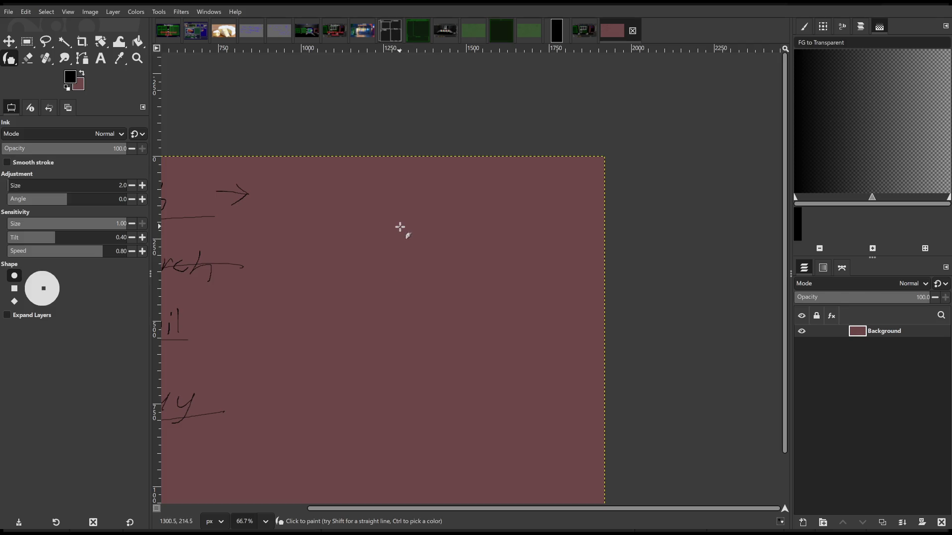
mouse_move(402, 212)
mouse_down()
mouse_move(398, 249)
mouse_move(457, 231)
mouse_move(421, 212)
mouse_move(344, 214)
mouse_move(331, 245)
mouse_move(386, 249)
mouse_move(399, 222)
mouse_up()
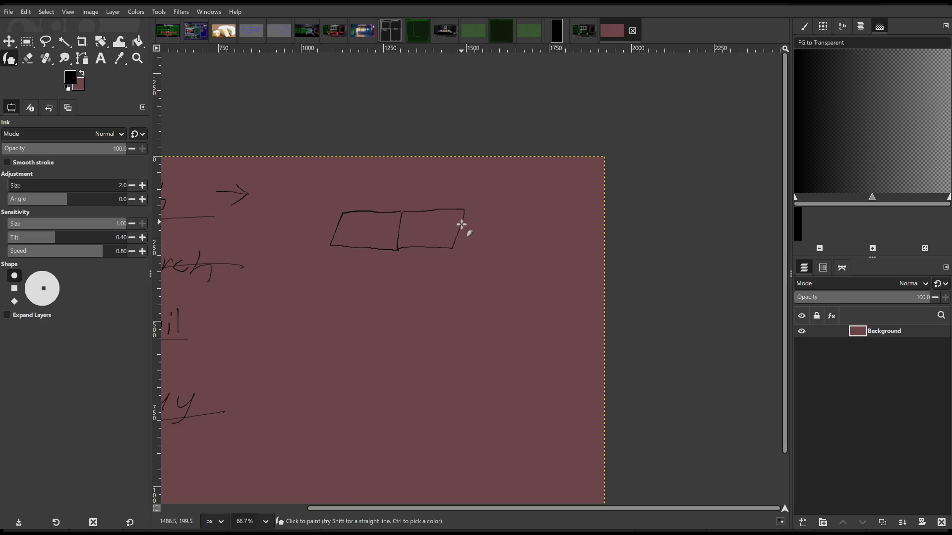
Add another box to the row and a small box above the middle box
mouse_move(462, 220)
mouse_down()
mouse_move(521, 220)
mouse_move(522, 254)
mouse_move(445, 251)
mouse_up()
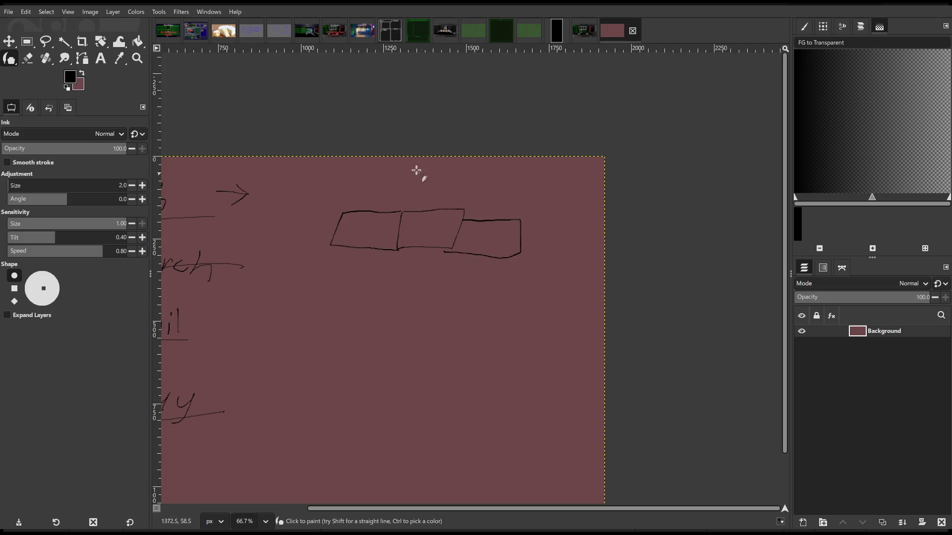
mouse_move(413, 183)
mouse_down()
mouse_move(412, 199)
mouse_move(447, 199)
mouse_move(443, 182)
mouse_move(415, 182)
mouse_up()
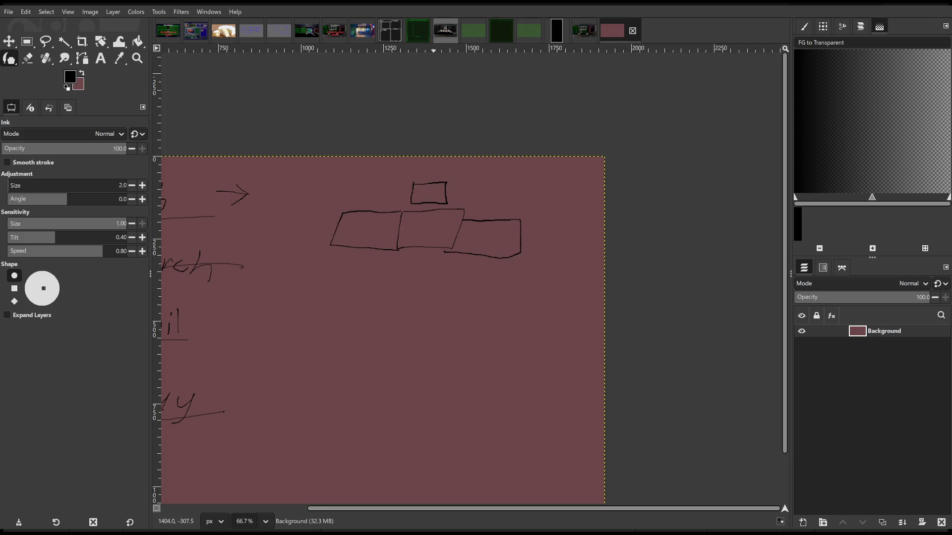
scroll(476, 277, down, 3)
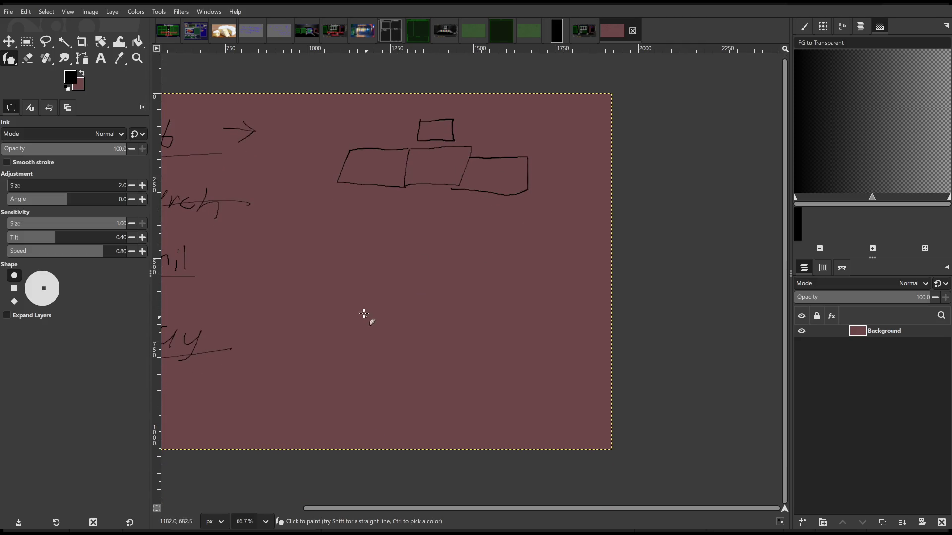
Draw an L-shaped panel below the boxes, redoing one misdrawn stroke
mouse_move(372, 246)
mouse_down()
mouse_move(415, 283)
mouse_move(457, 281)
mouse_up()
key(ctrl+z)
mouse_move(360, 319)
mouse_down()
mouse_move(357, 240)
mouse_move(468, 238)
mouse_move(454, 278)
mouse_move(406, 312)
mouse_move(365, 326)
mouse_up()
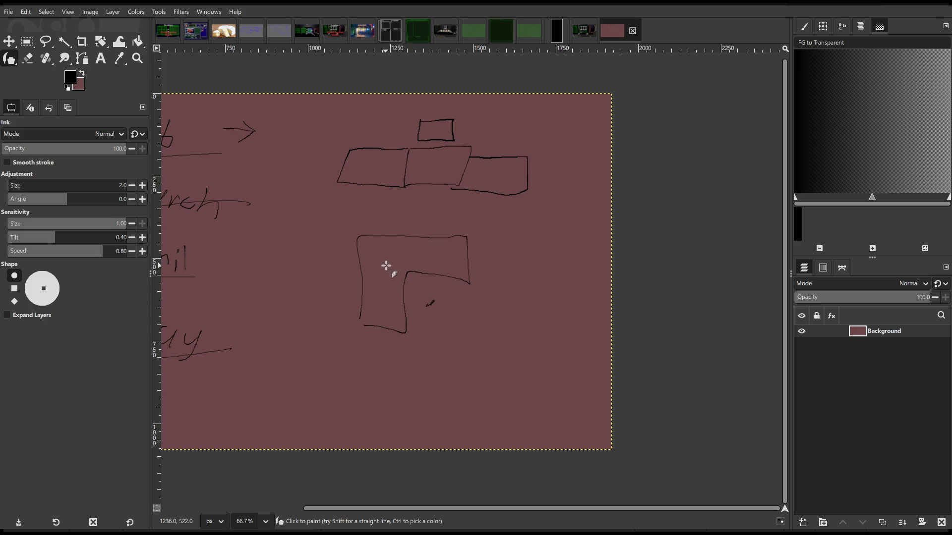
drag(388, 270, 381, 292)
mouse_move(411, 257)
mouse_down()
mouse_move(420, 255)
mouse_move(390, 253)
mouse_up()
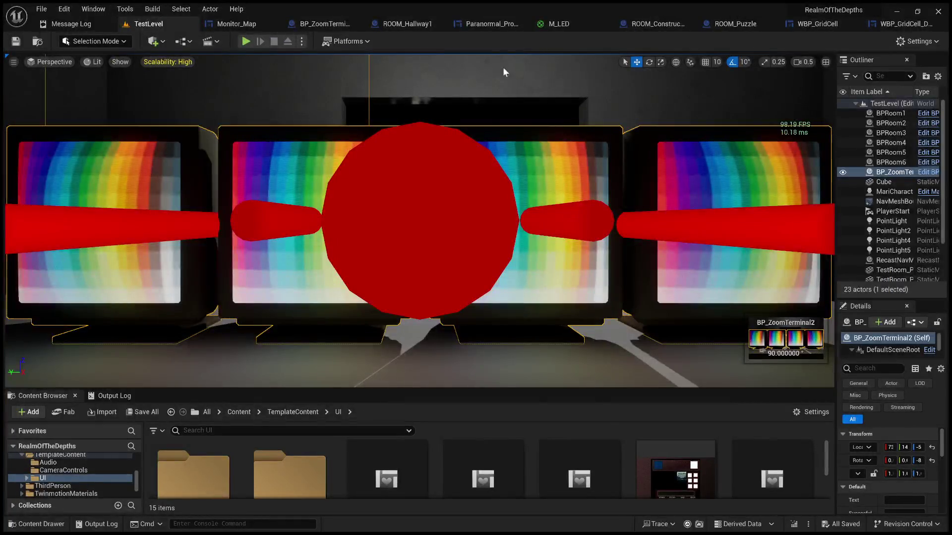
Play the level, cycle through the monitor pairs to the map and red screens, then stop and frame the terminal
click(249, 41)
click(362, 143)
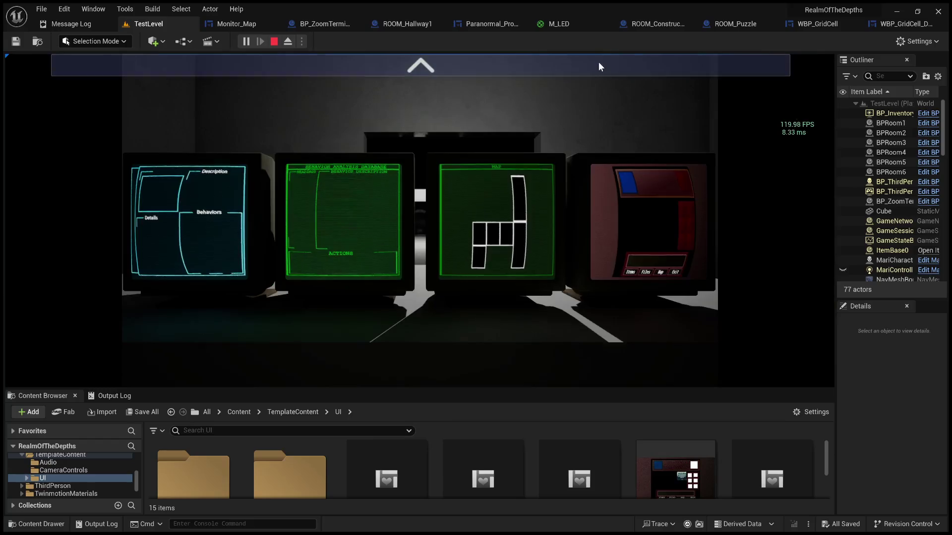
click(599, 66)
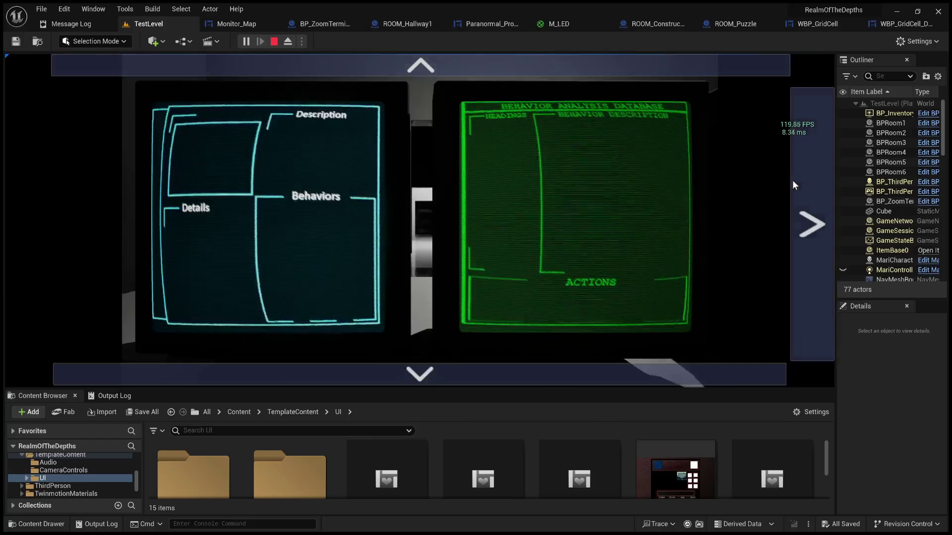
click(808, 183)
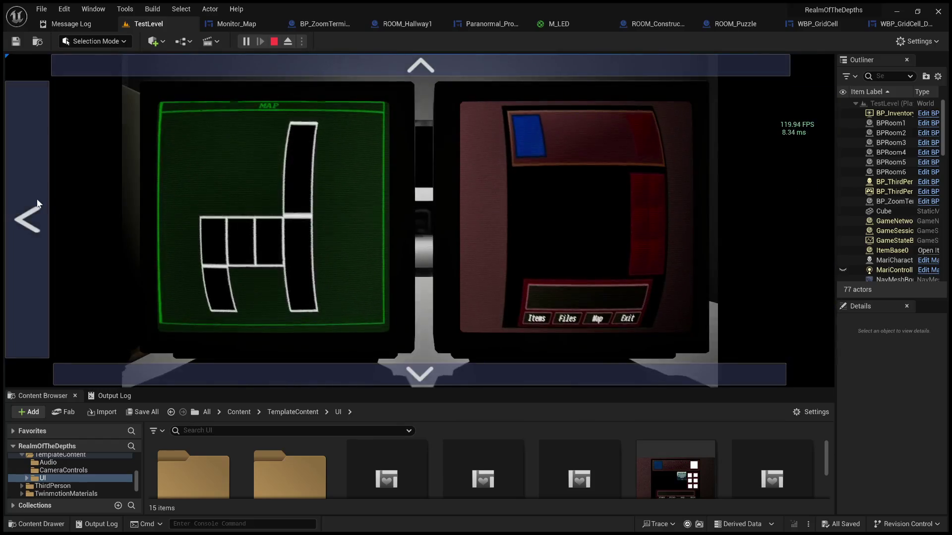
click(38, 203)
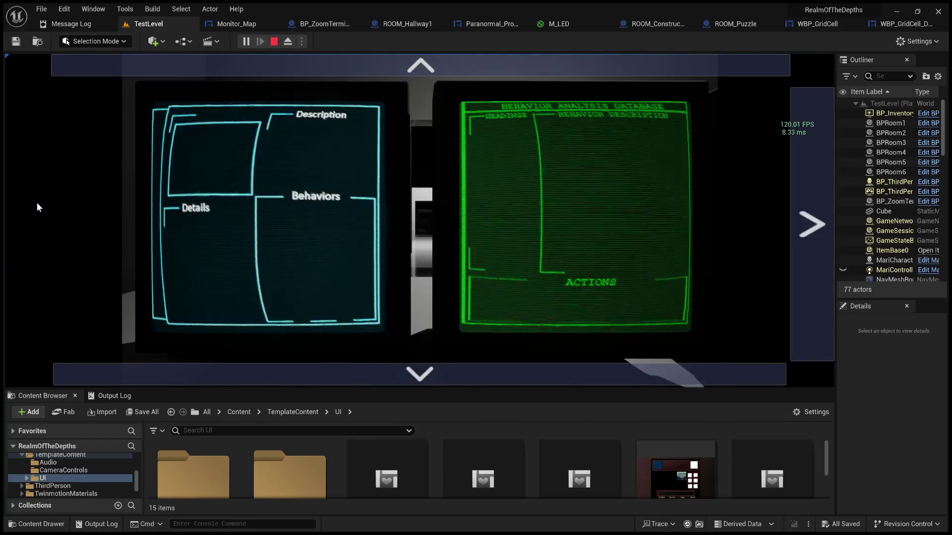
click(819, 206)
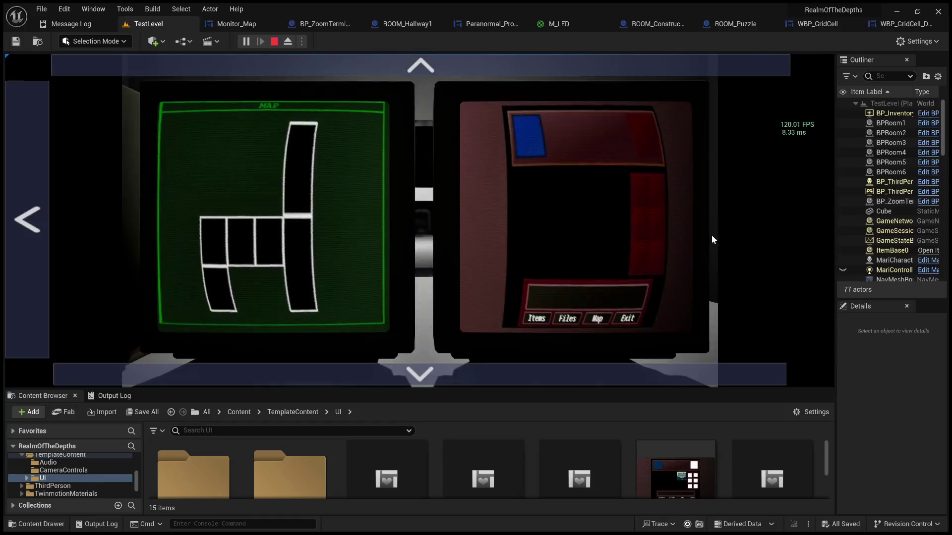
key(Escape)
key(f)
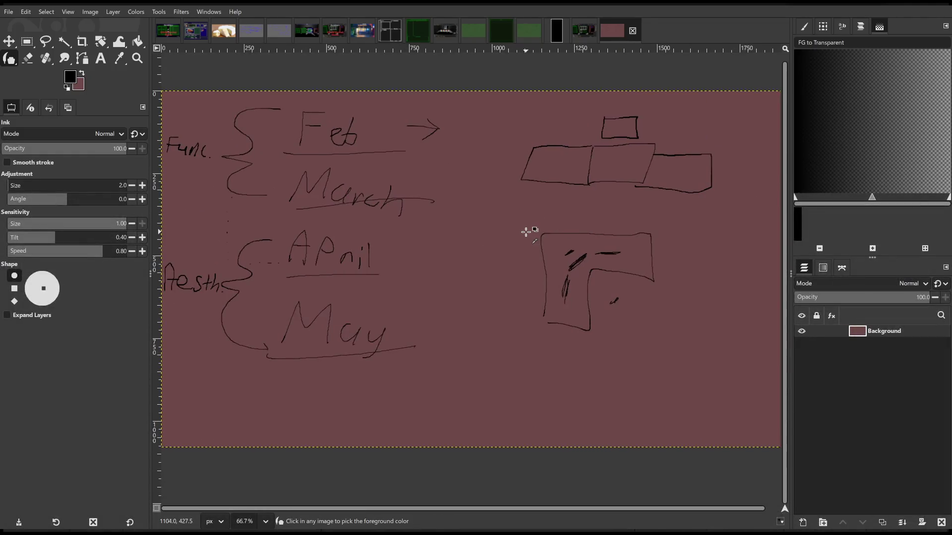
Undo the right-side box sketches and scroll back to the Feb arrow
key(ctrl+z)
key(ctrl+z)
key(ctrl+z)
scroll(574, 223, up, 2)
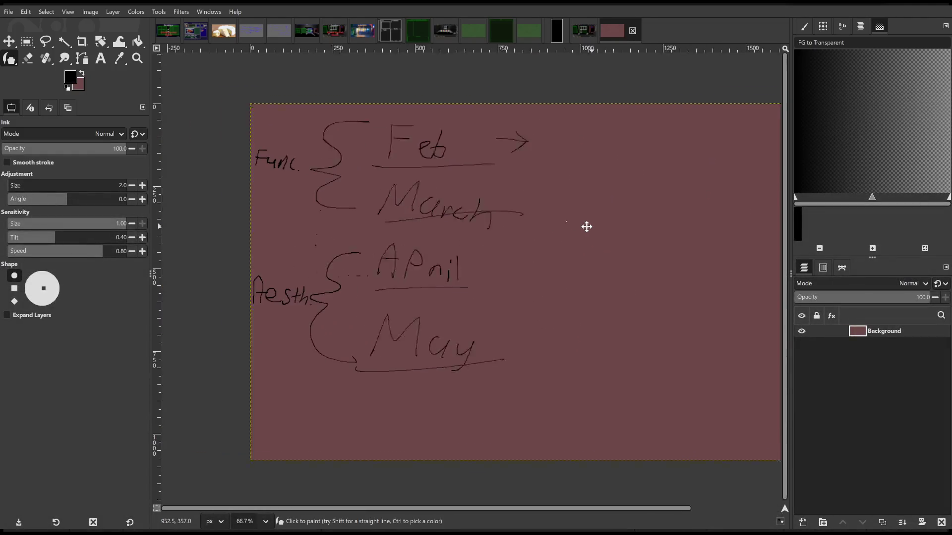
scroll(446, 208, left, 3)
scroll(446, 208, right, 3)
scroll(470, 211, up, 1)
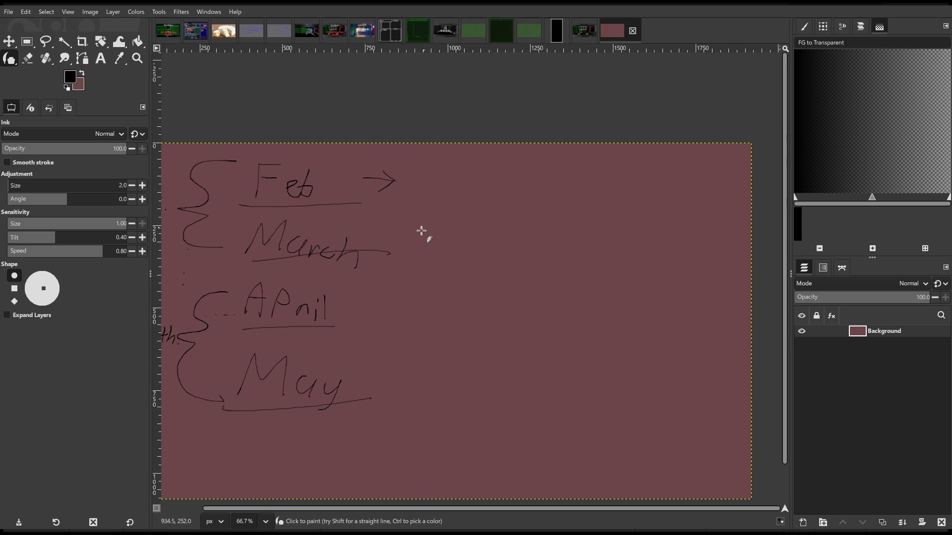
scroll(516, 200, right, 1)
scroll(489, 215, up, 2)
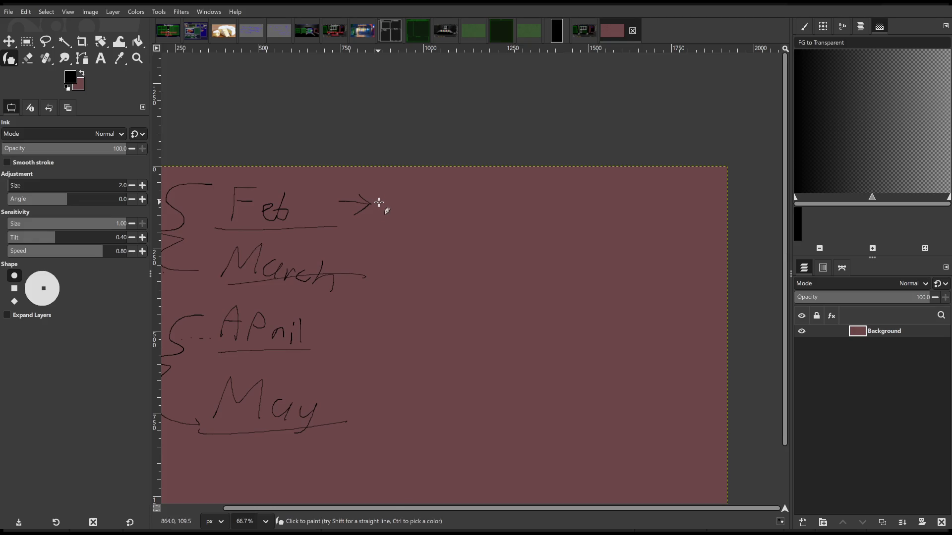
Write 'Monitor' after the Feb arrow with cam, Behavior and Media listed beneath it
mouse_move(381, 204)
mouse_down()
mouse_move(541, 191)
mouse_move(564, 199)
mouse_up()
drag(507, 212, 629, 214)
drag(506, 236, 601, 235)
scroll(595, 242, left, 3)
scroll(595, 241, down, 1)
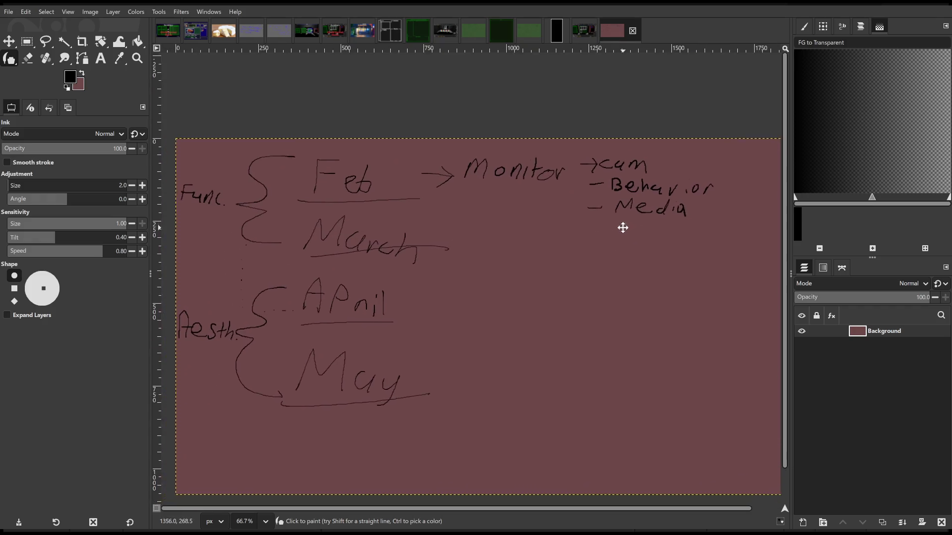
Draw an arrow from March to 'Ai' with a '- Scene' item, then a long arrow to 'More actions'
drag(443, 233, 497, 248)
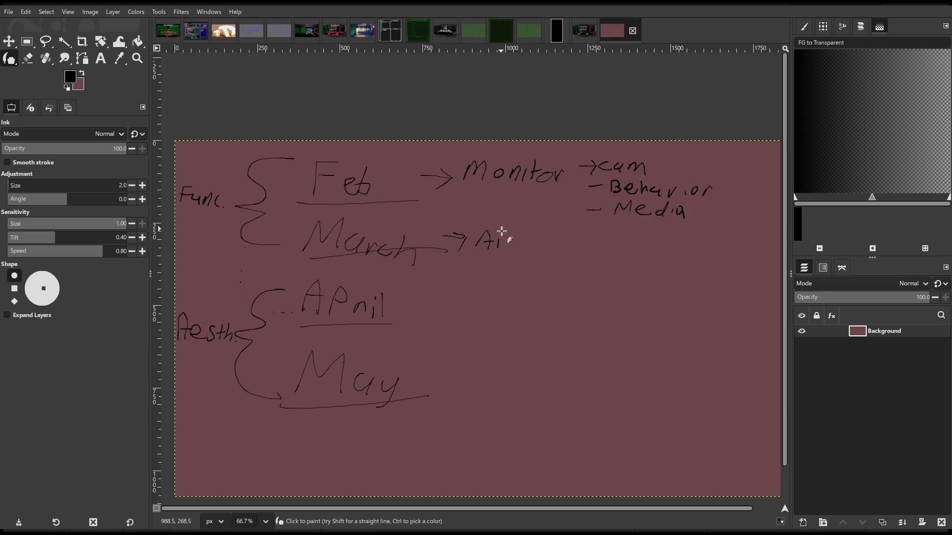
mouse_move(512, 265)
mouse_down()
mouse_move(453, 272)
mouse_move(541, 284)
mouse_up()
mouse_move(348, 303)
mouse_down()
mouse_move(422, 288)
mouse_move(368, 319)
mouse_move(340, 293)
mouse_move(387, 318)
mouse_move(376, 317)
mouse_up()
mouse_move(402, 276)
mouse_down()
mouse_move(493, 276)
mouse_move(473, 294)
mouse_move(482, 291)
mouse_move(450, 273)
mouse_up()
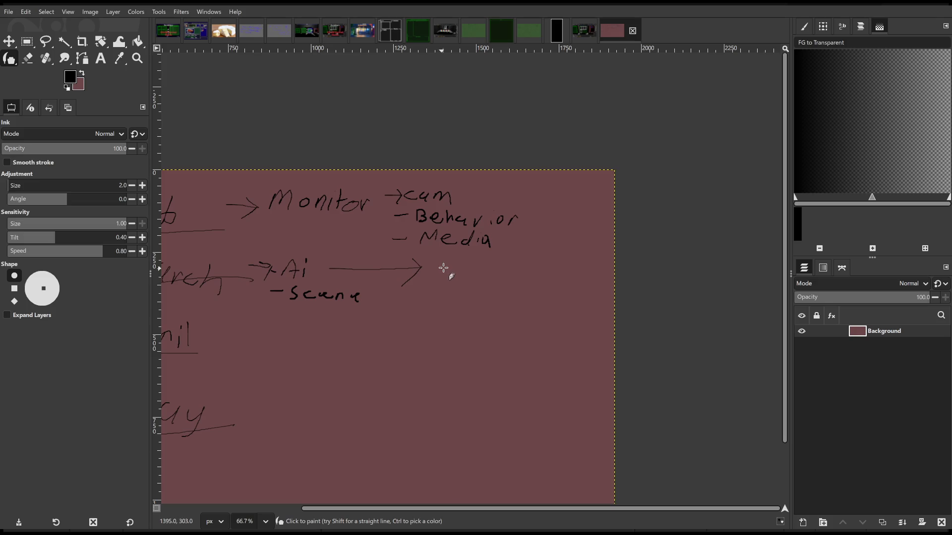
mouse_move(439, 279)
mouse_down()
mouse_move(454, 267)
mouse_move(466, 279)
mouse_move(479, 268)
mouse_move(553, 278)
mouse_move(592, 272)
mouse_move(612, 282)
mouse_up()
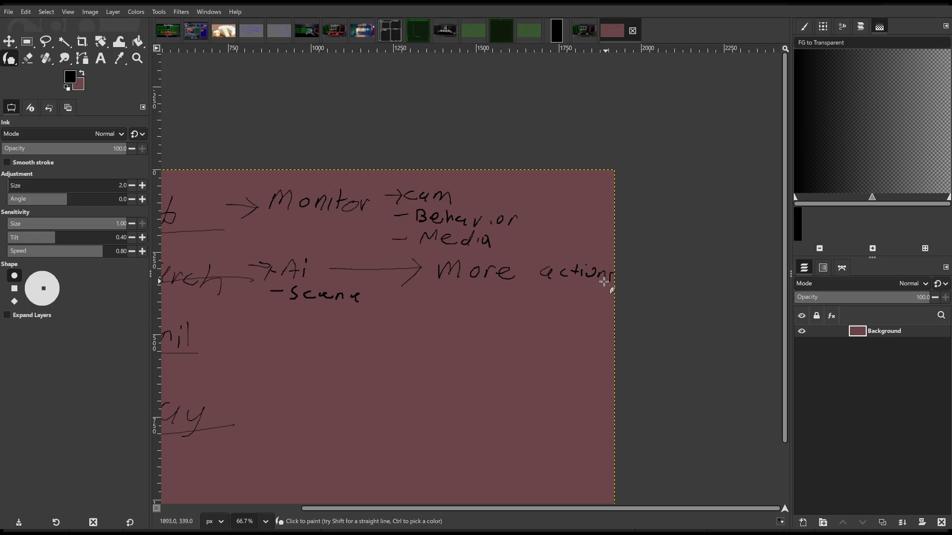
Draw a curved arrow beside the Monitor list and underline 'More actions'
scroll(606, 276, left, 3)
mouse_move(607, 192)
mouse_down()
mouse_move(603, 209)
mouse_move(629, 234)
mouse_move(644, 213)
mouse_up()
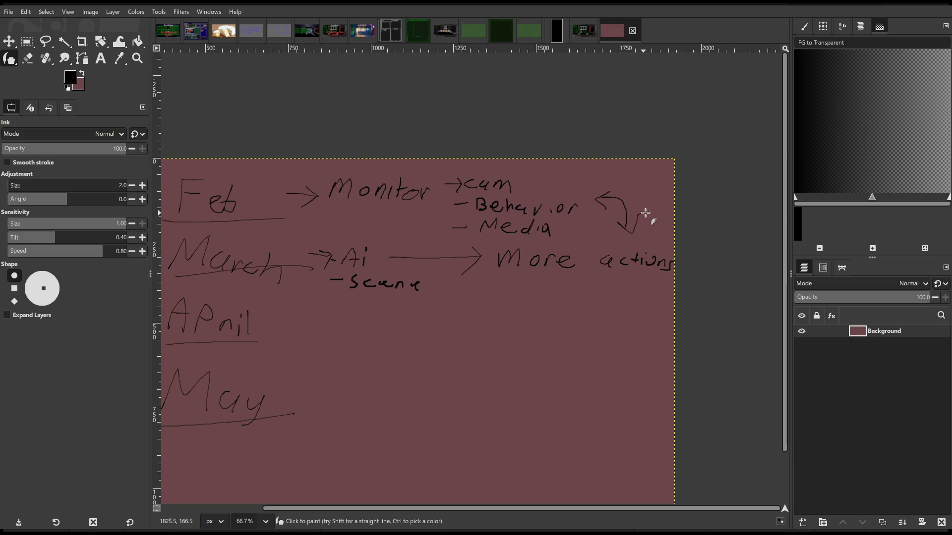
scroll(575, 248, right, 2)
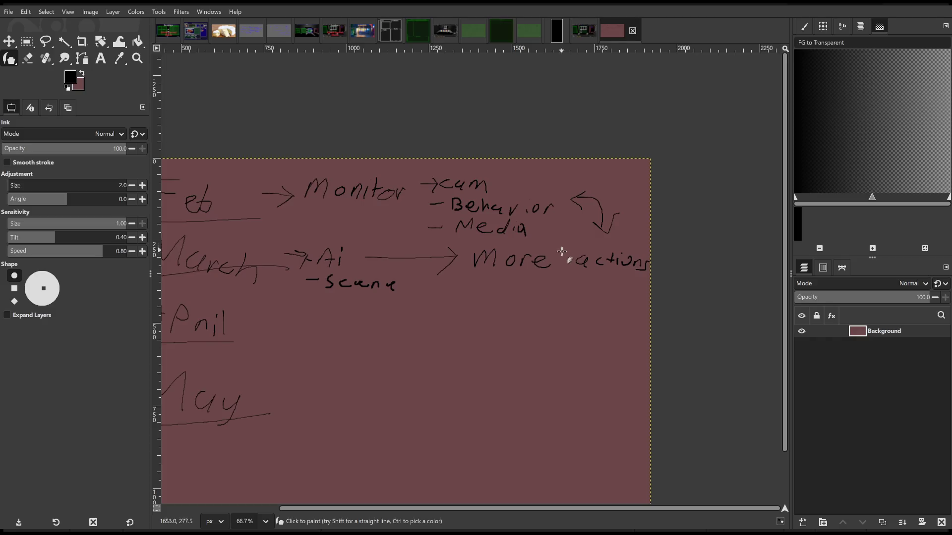
scroll(568, 251, left, 2)
scroll(570, 245, right, 2)
drag(452, 277, 633, 274)
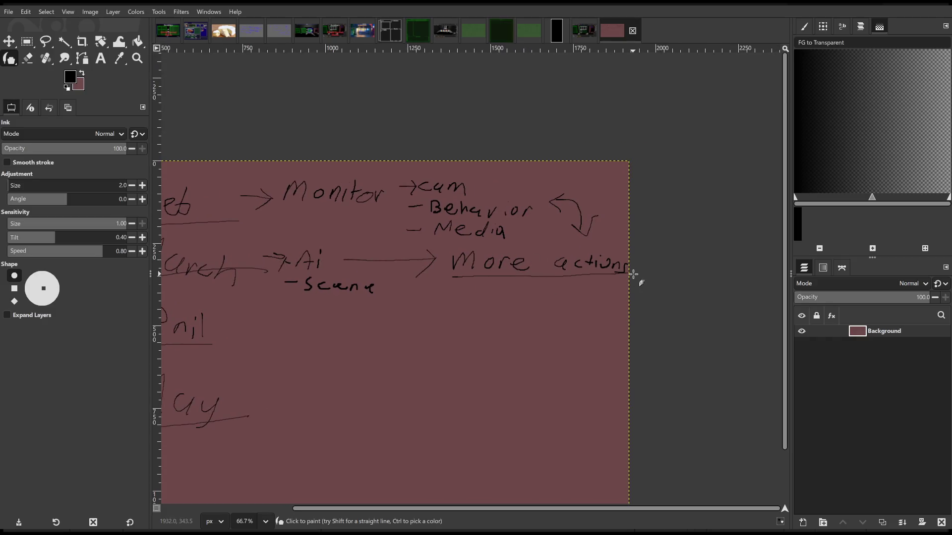
Pan around the canvas to view the whole planning sketch
scroll(595, 283, left, 4)
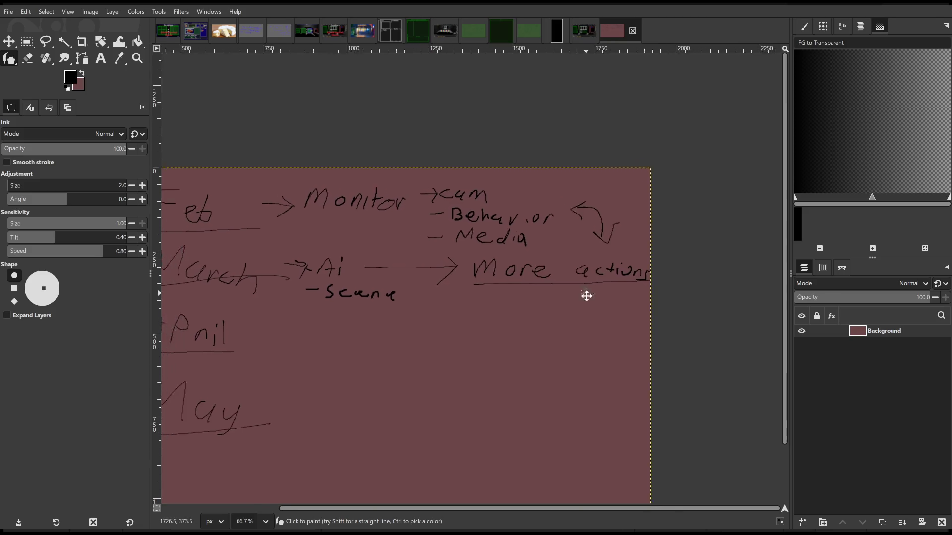
scroll(496, 298, up, 2)
scroll(520, 273, right, 2)
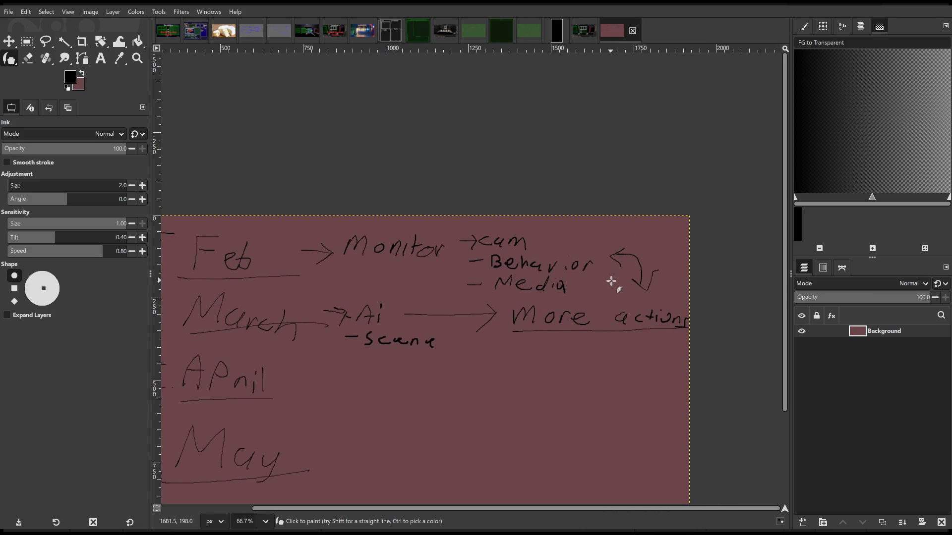
scroll(571, 338, left, 3)
scroll(595, 322, down, 1)
mouse_move(618, 316)
mouse_down()
mouse_move(559, 287)
mouse_move(568, 276)
mouse_up()
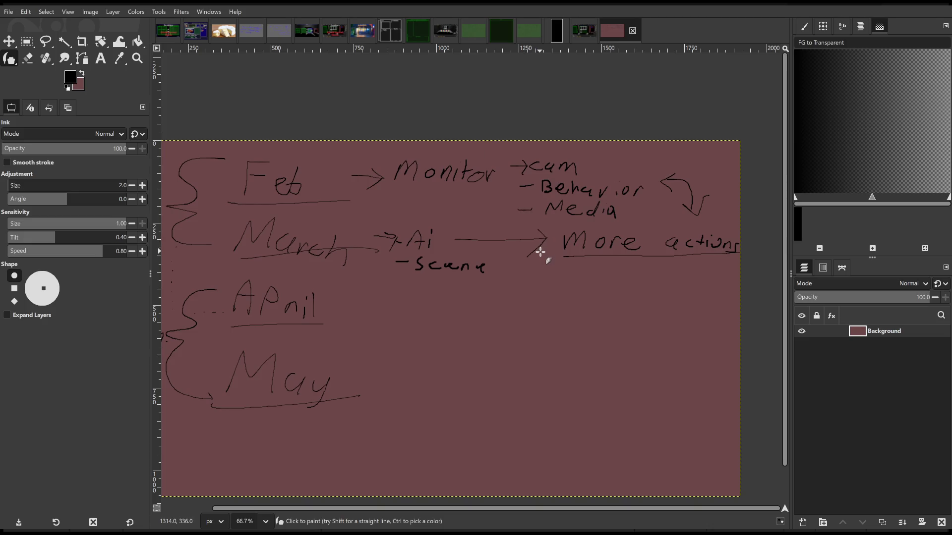
scroll(539, 258, down, 1)
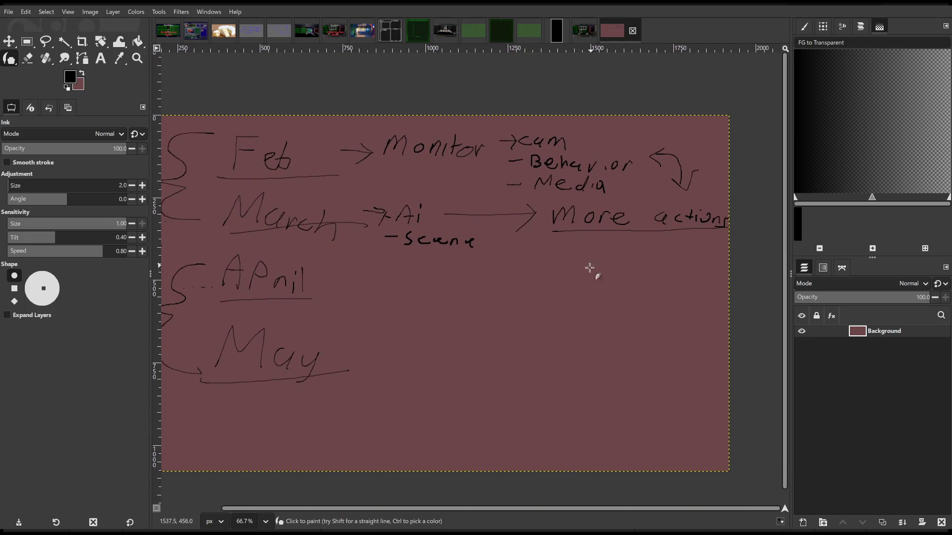
drag(560, 270, 578, 268)
mouse_move(574, 262)
mouse_down()
mouse_move(555, 310)
mouse_move(566, 300)
mouse_move(574, 309)
mouse_move(671, 313)
mouse_up()
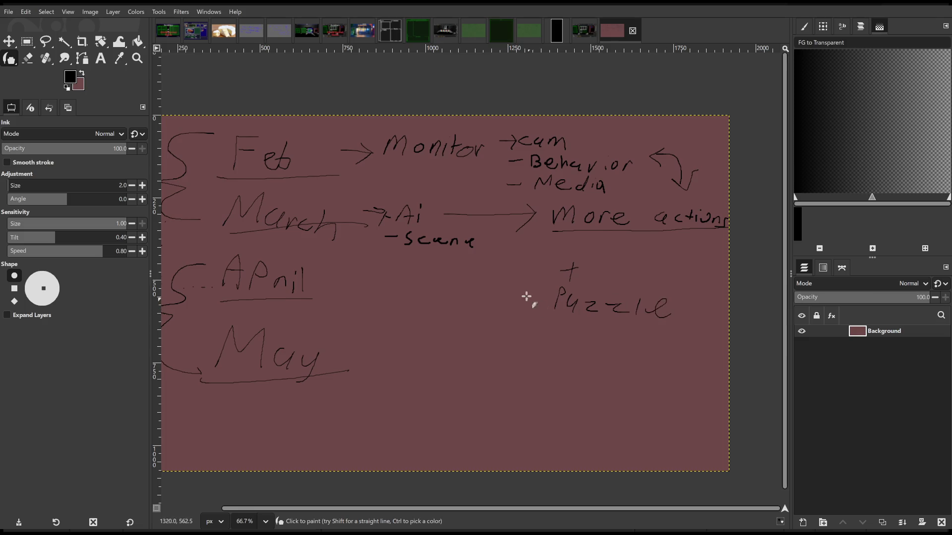
mouse_move(544, 251)
mouse_down()
mouse_move(687, 311)
mouse_move(563, 254)
mouse_up()
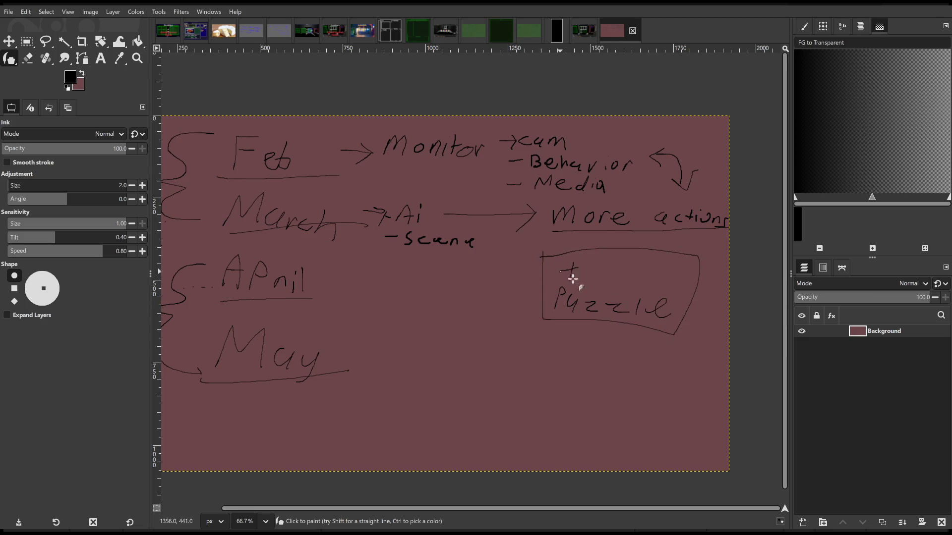
key(ctrl+z)
key(ctrl+z)
key(ctrl+z)
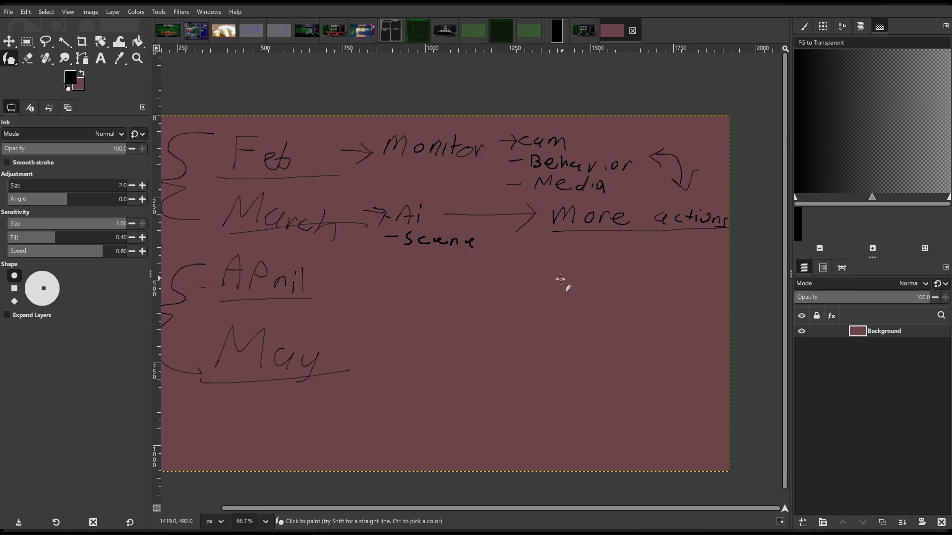
scroll(606, 278, left, 3)
key(space)
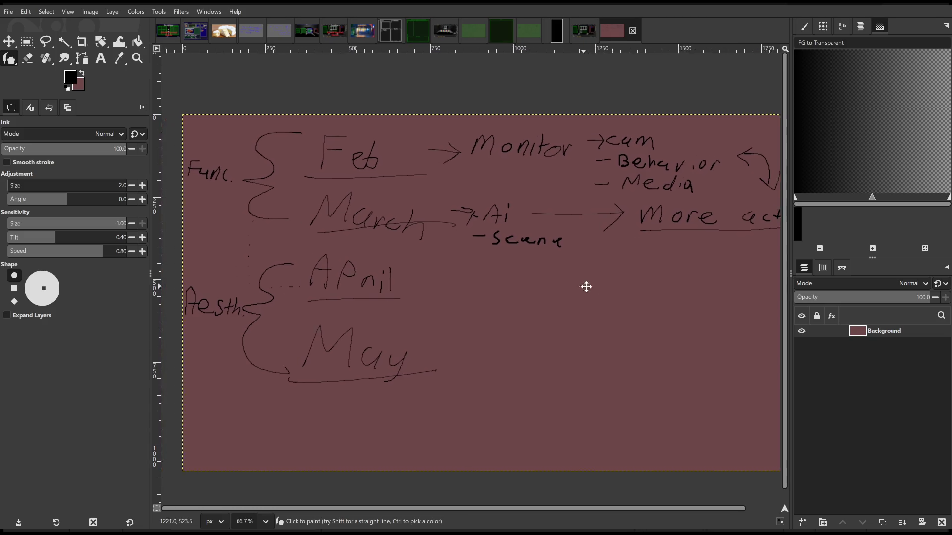
drag(568, 293, 596, 292)
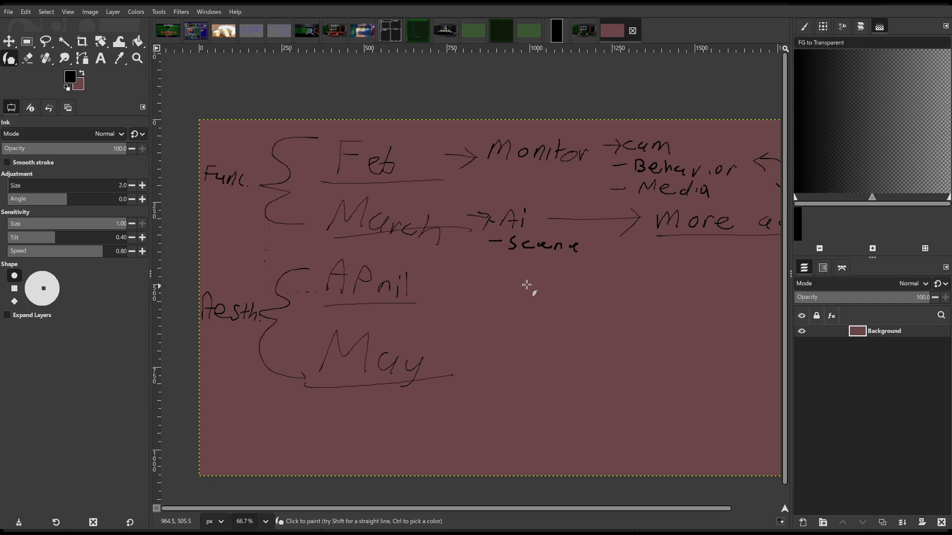
mouse_move(529, 278)
mouse_down()
mouse_move(563, 269)
mouse_move(494, 260)
mouse_up()
mouse_move(534, 298)
mouse_down()
mouse_move(510, 321)
mouse_move(537, 329)
mouse_move(533, 321)
mouse_up()
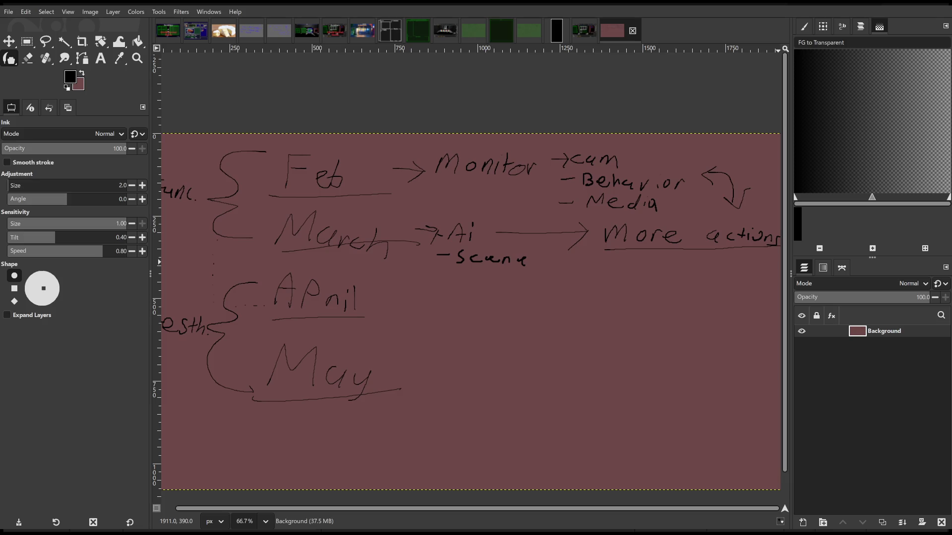
Switch from GIMP to the Discord window
key(alt+Tab)
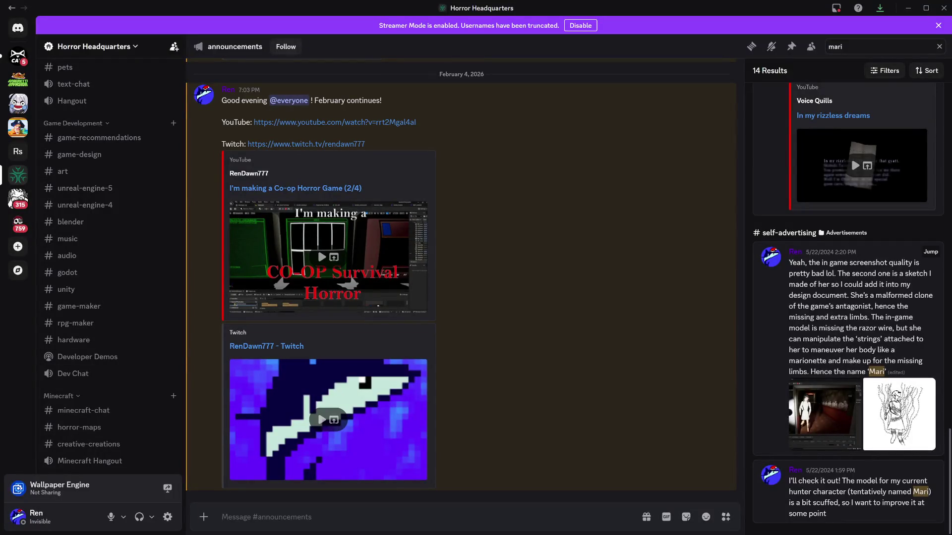
View the sketch and Unreal screenshot attachments full size, zooming in, then close the viewer
click(905, 415)
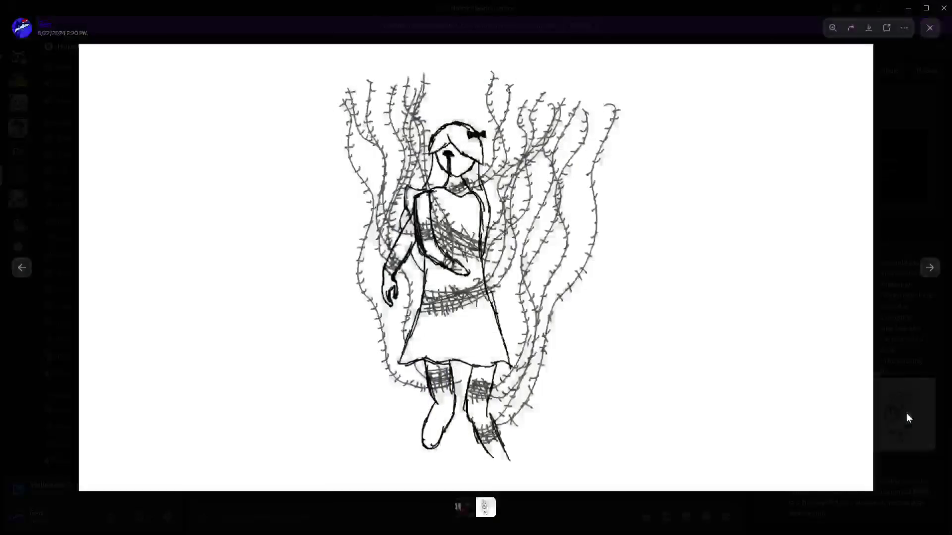
click(896, 338)
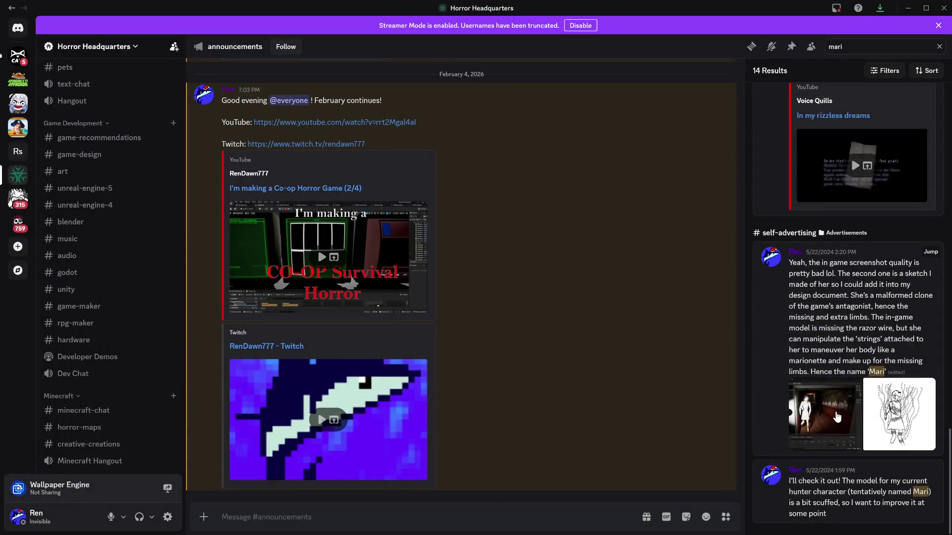
click(837, 418)
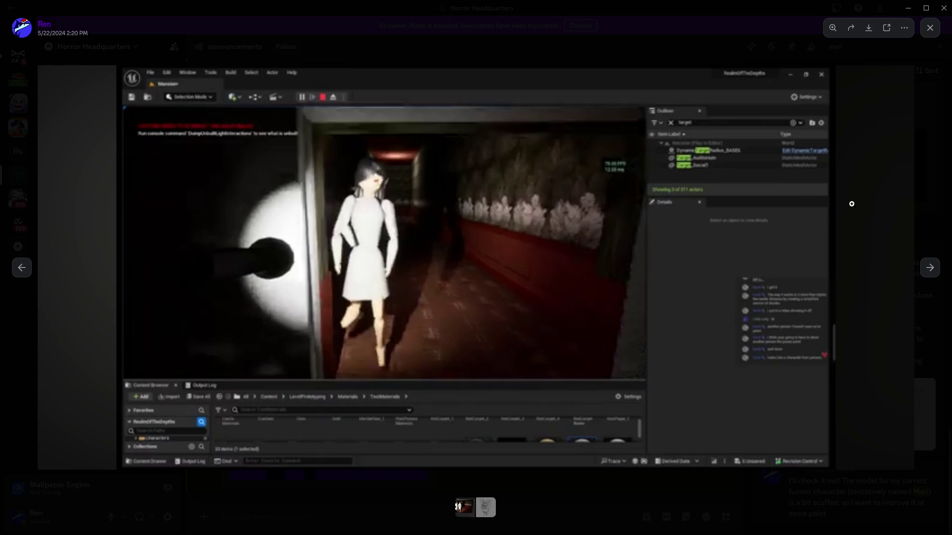
click(827, 366)
click(868, 318)
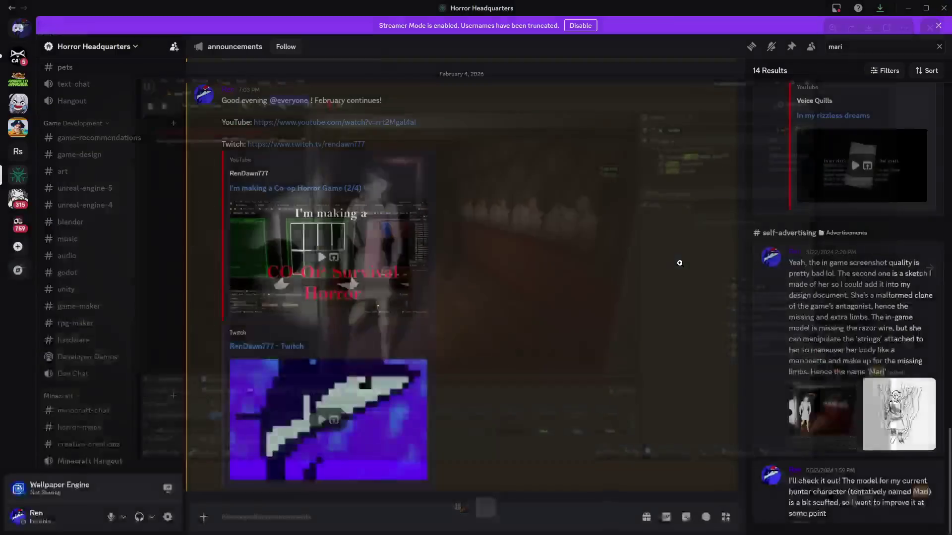
scroll(825, 342, up, 1)
scroll(825, 342, up, 10)
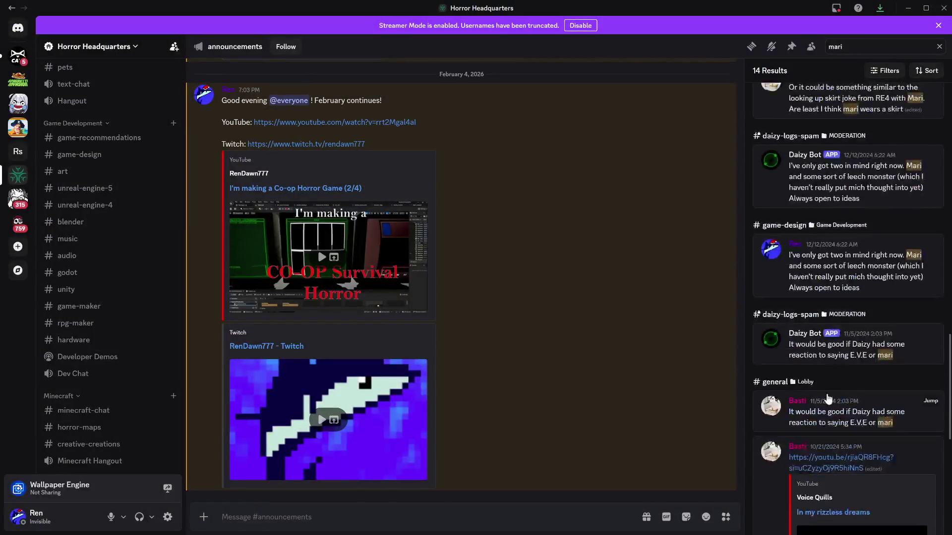
scroll(831, 421, up, 10)
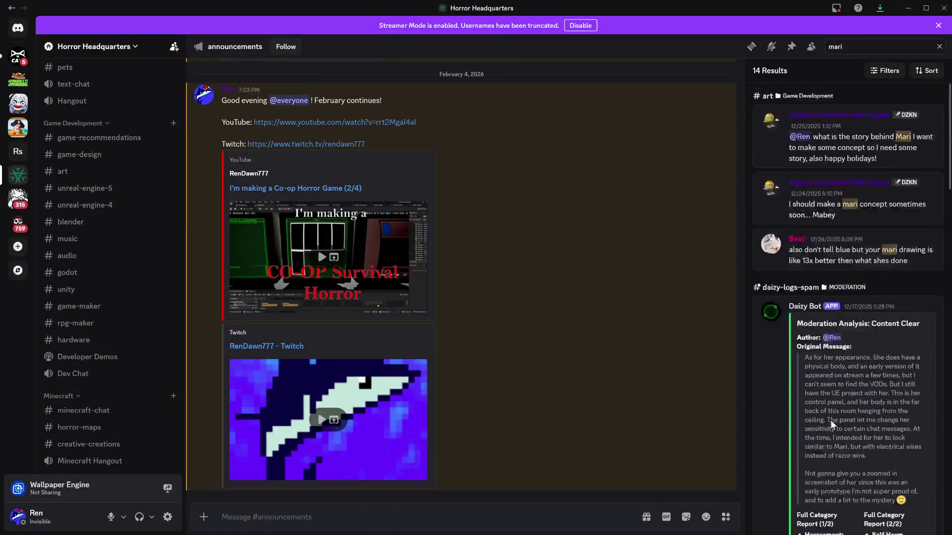
scroll(94, 347, down, 6)
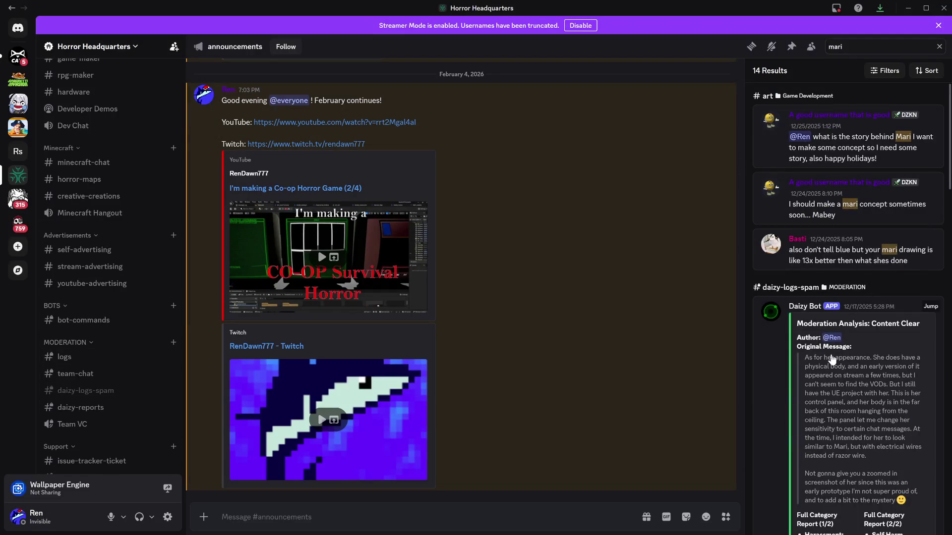
scroll(837, 364, down, 10)
scroll(863, 387, down, 15)
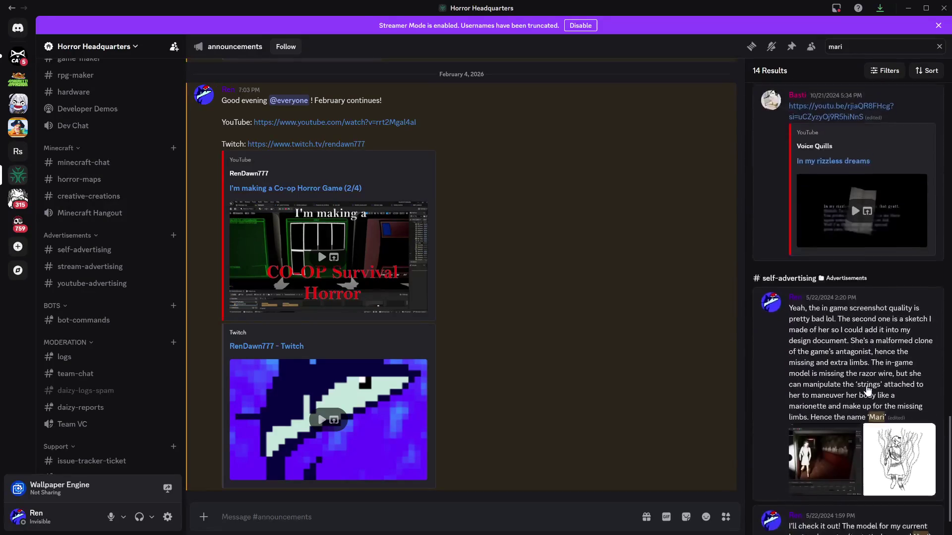
scroll(92, 387, down, 1)
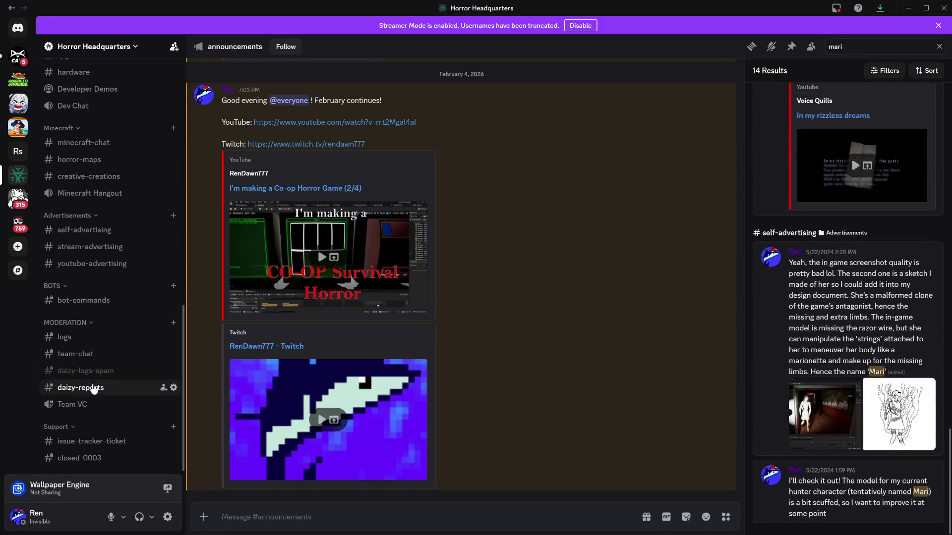
scroll(95, 337, up, 4)
scroll(88, 278, up, 4)
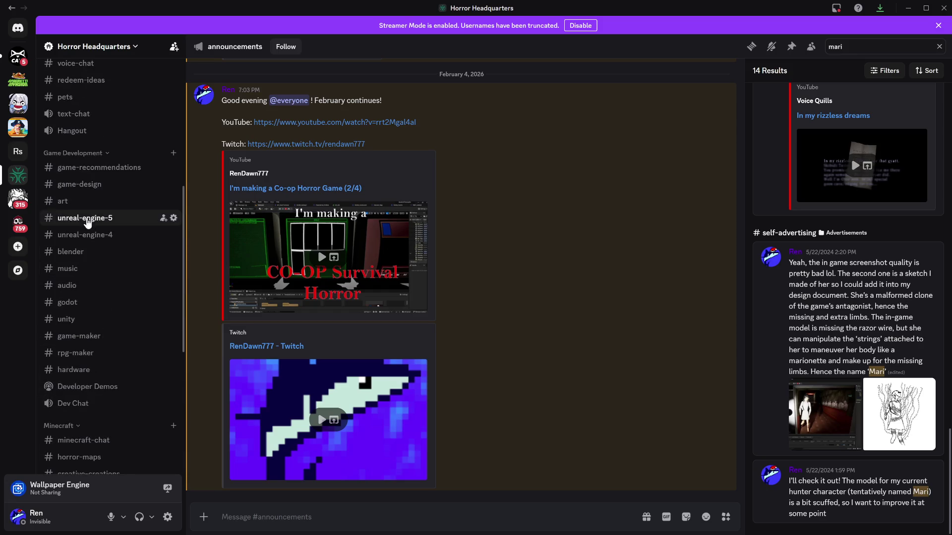
Open the #art channel, close the mari search, and scroll back to December 24, 2025 posts
click(79, 203)
scroll(527, 394, up, 5)
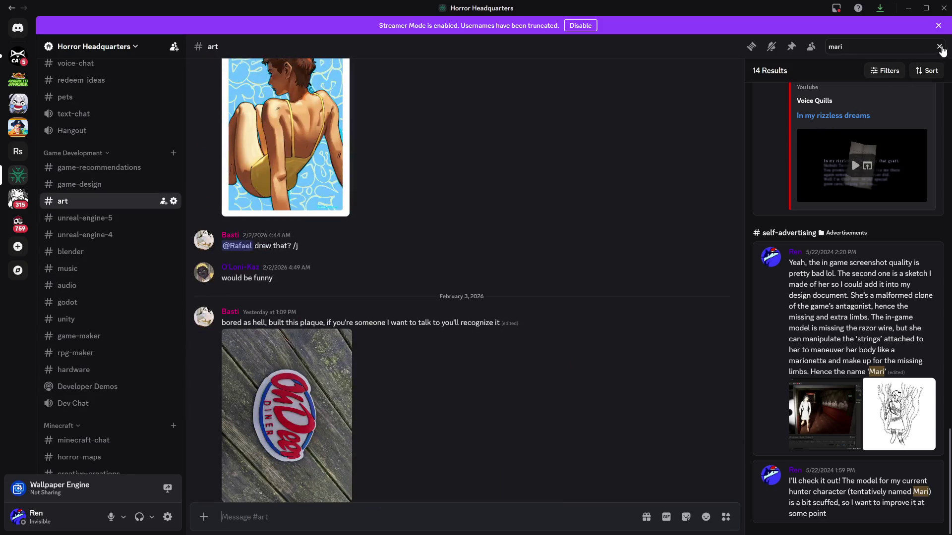
click(939, 46)
scroll(522, 350, up, 15)
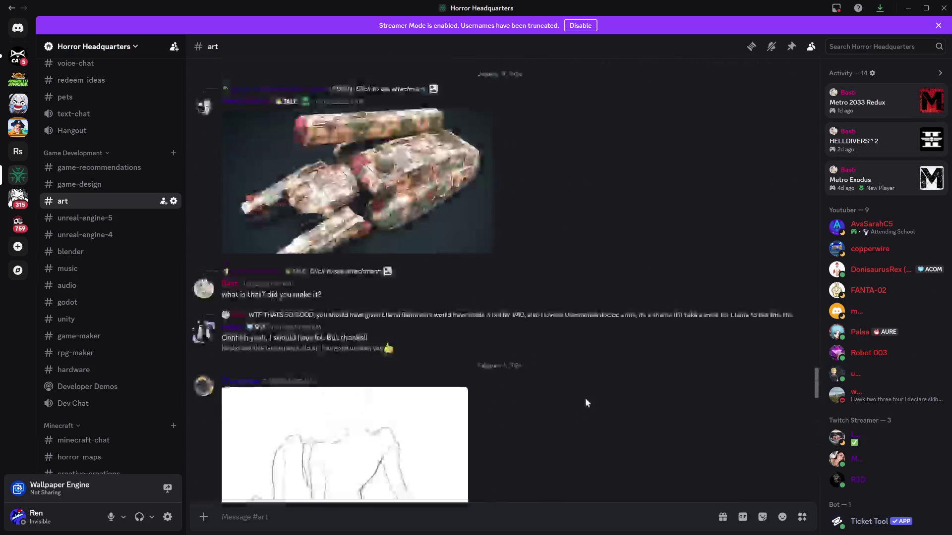
scroll(586, 402, up, 20)
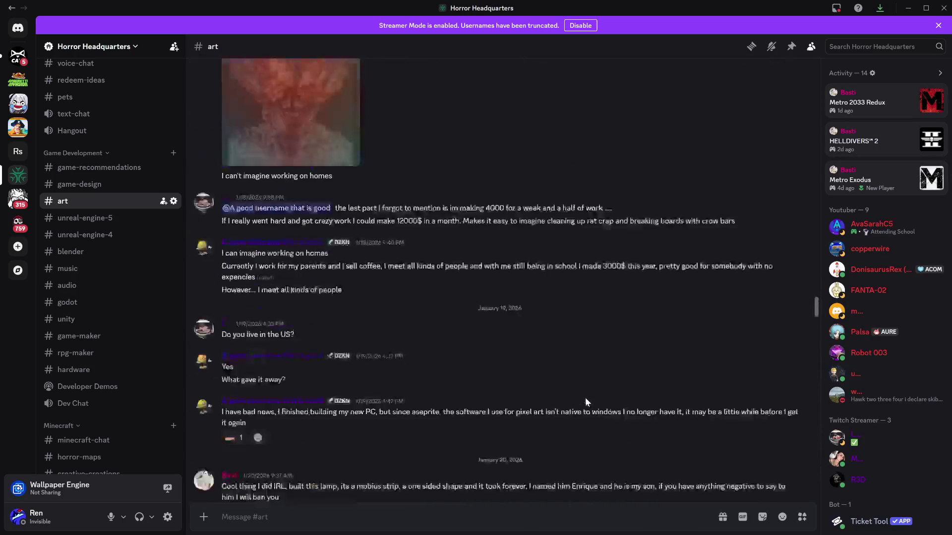
scroll(587, 402, up, 20)
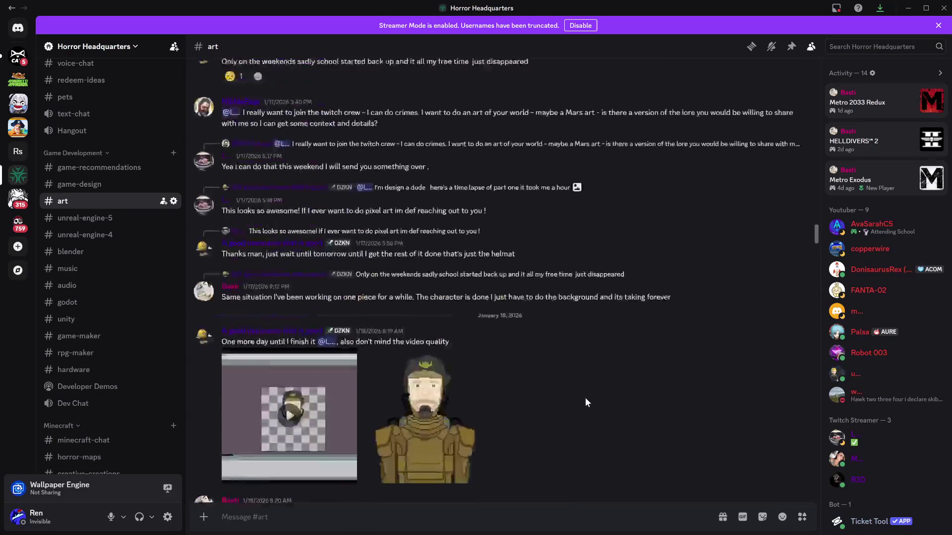
scroll(585, 399, up, 20)
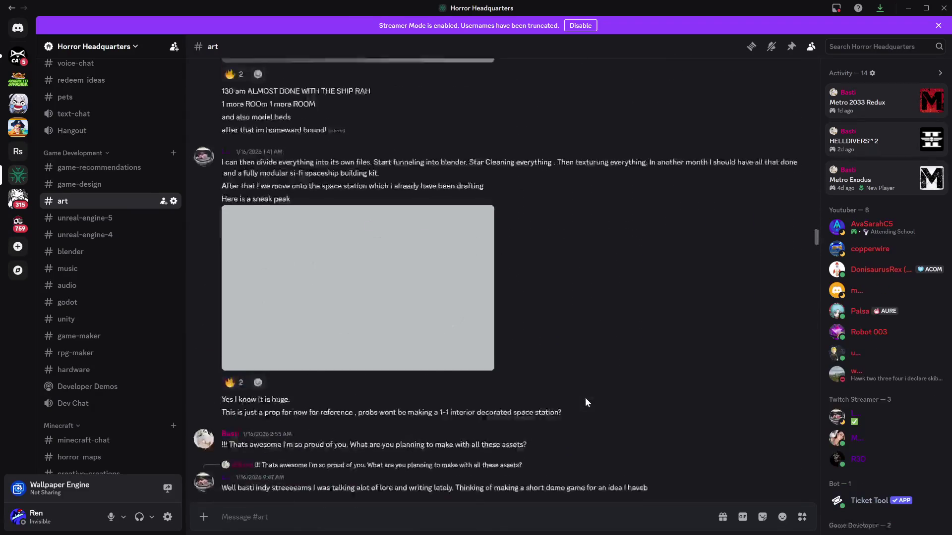
scroll(586, 402, up, 20)
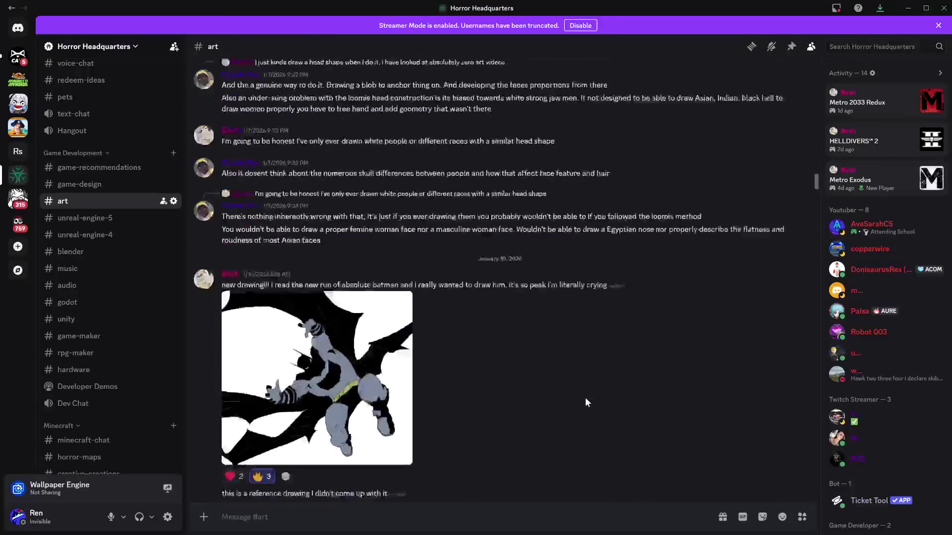
scroll(586, 402, up, 20)
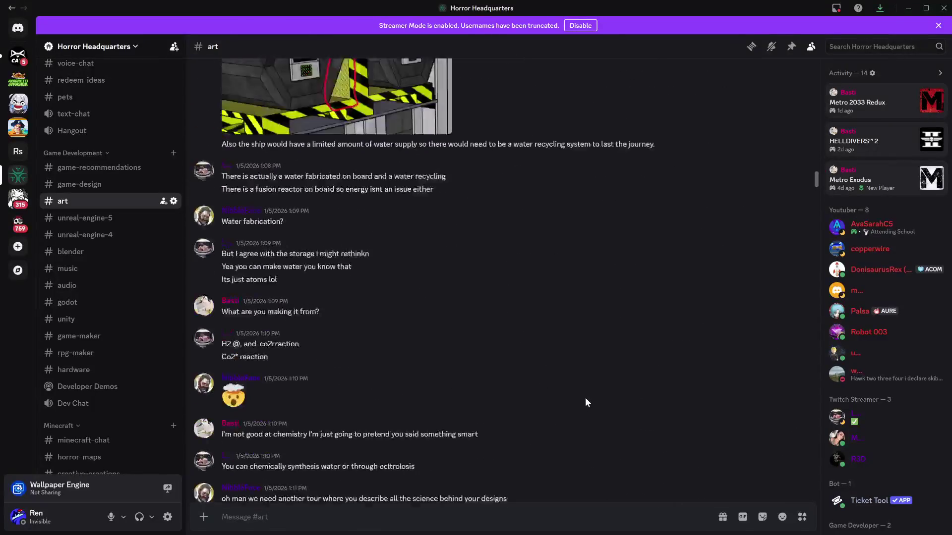
scroll(585, 402, up, 20)
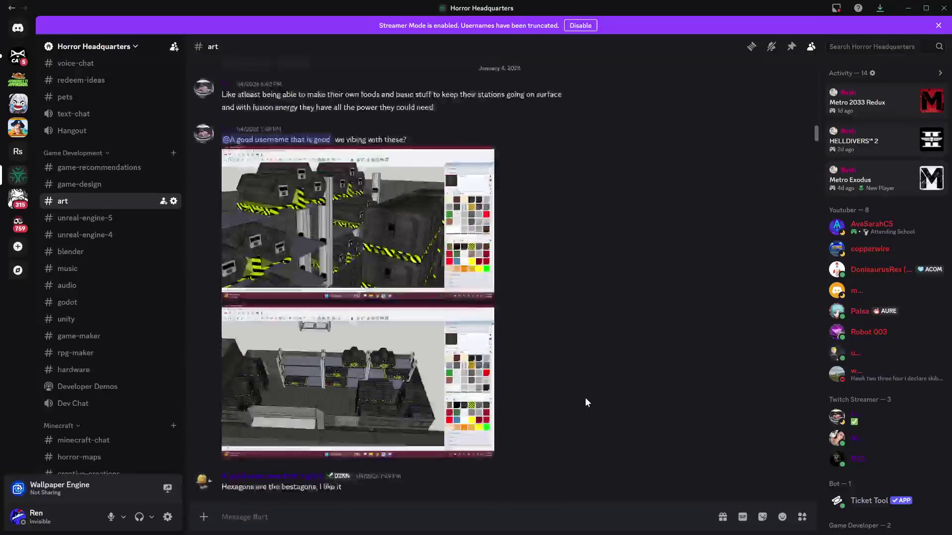
scroll(586, 398, up, 20)
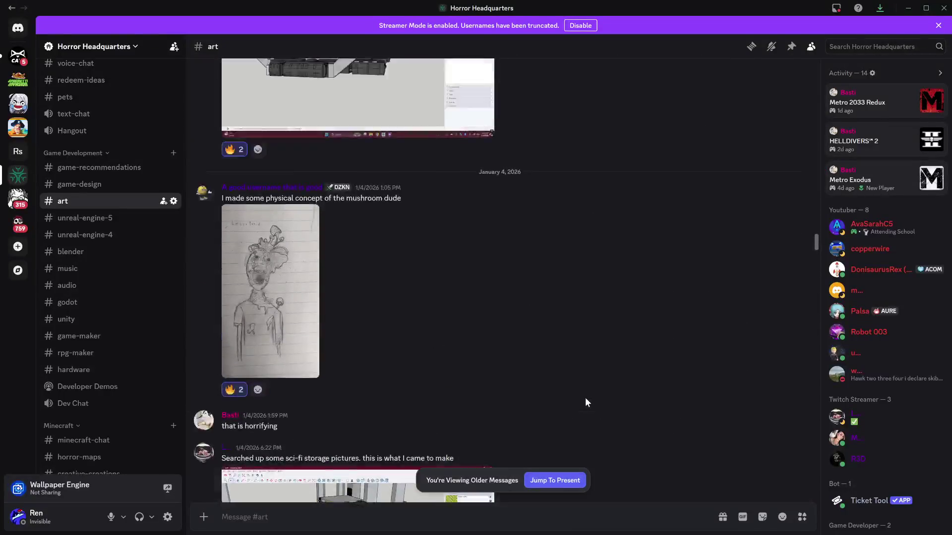
scroll(585, 402, up, 20)
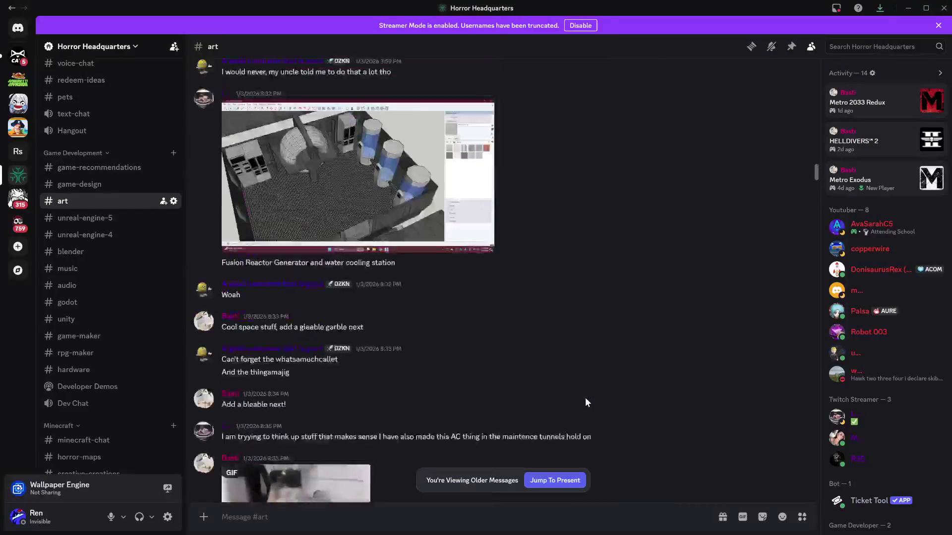
scroll(585, 403, up, 20)
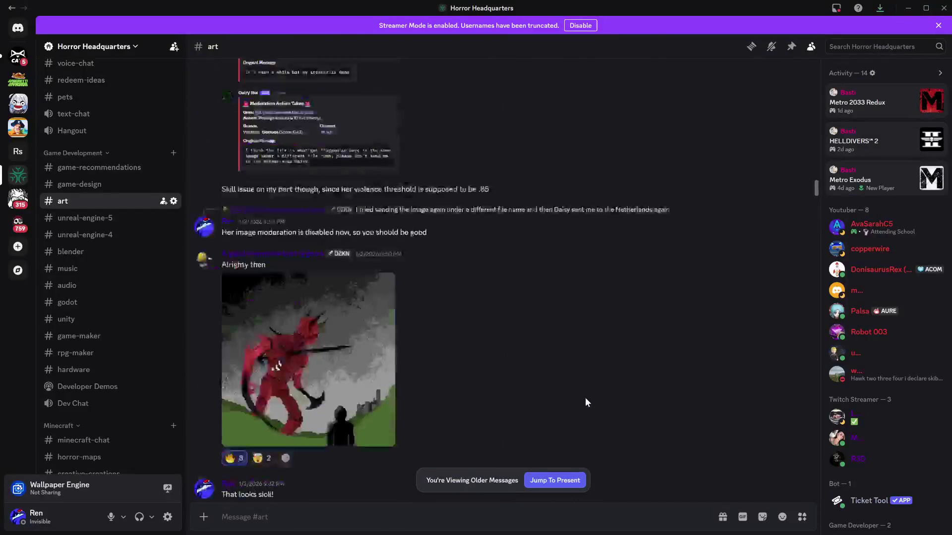
scroll(586, 402, up, 20)
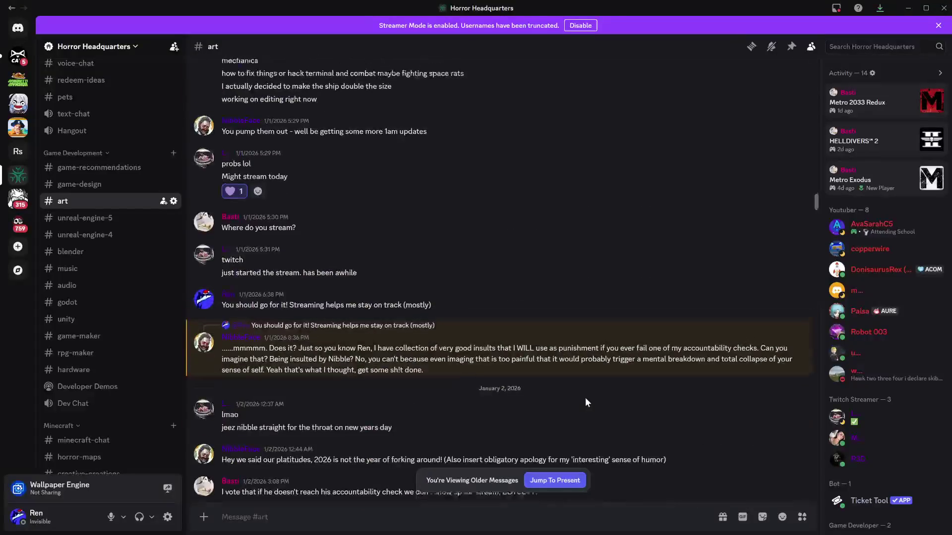
scroll(585, 402, up, 20)
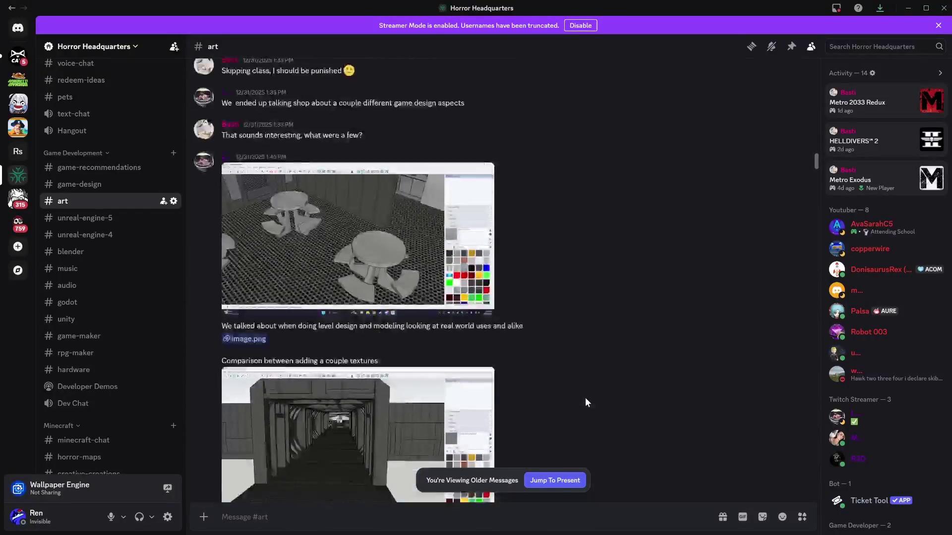
scroll(586, 402, up, 20)
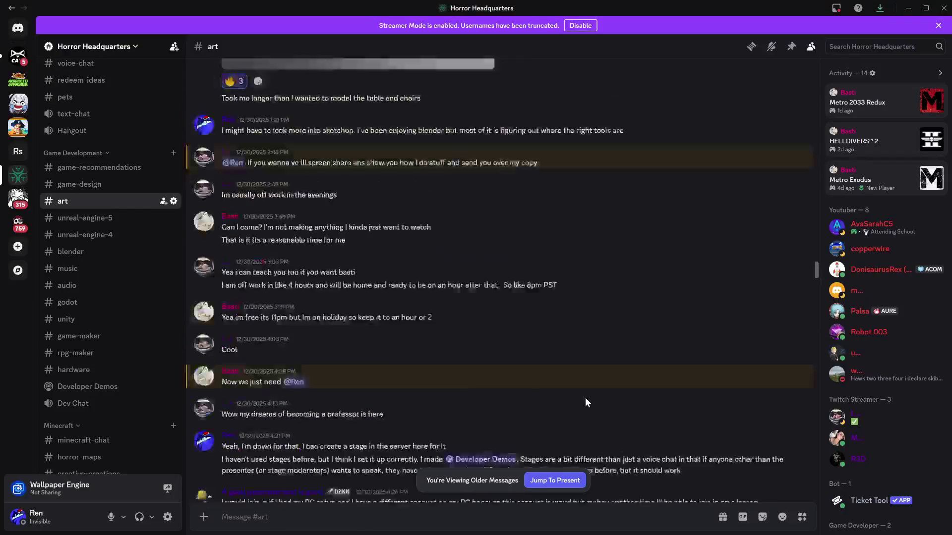
scroll(605, 402, up, 20)
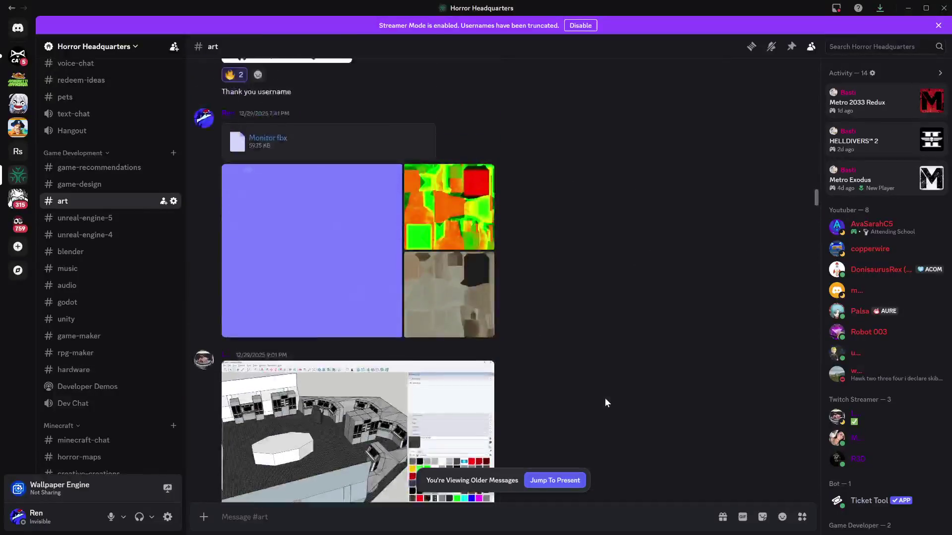
scroll(605, 397, up, 20)
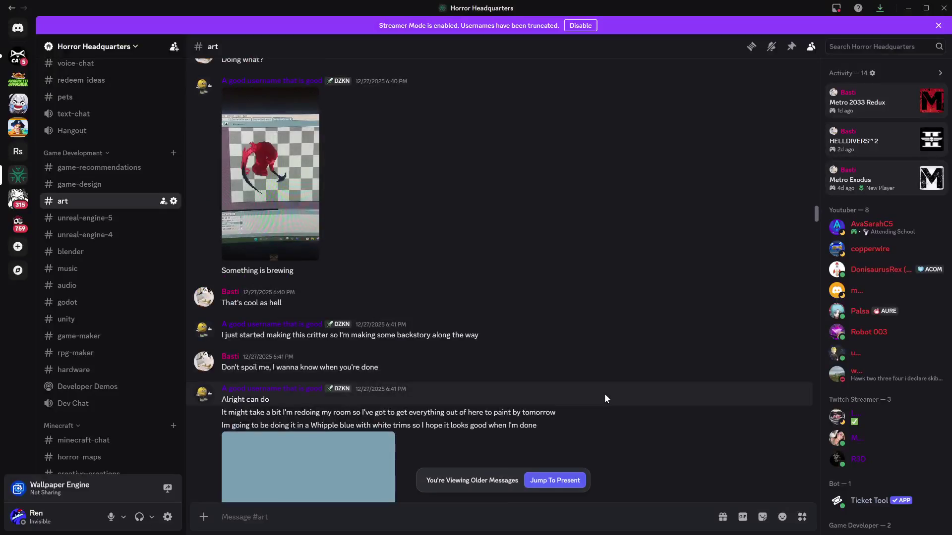
scroll(605, 399, up, 20)
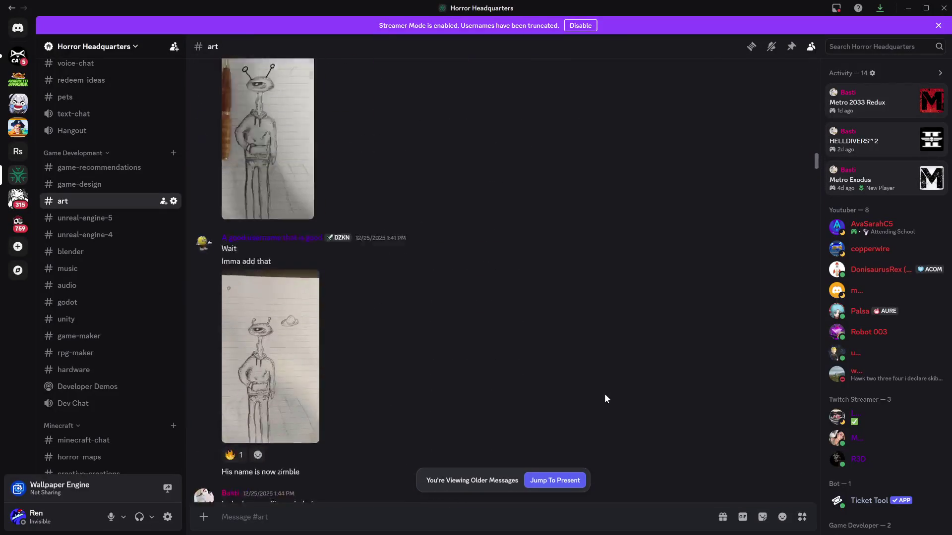
scroll(605, 394, up, 8)
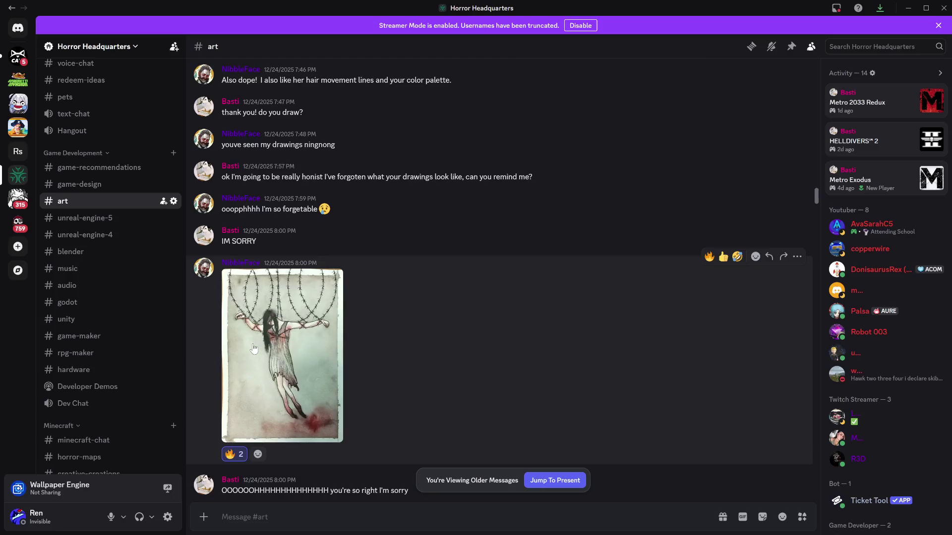
View the barbed-wire drawing full size twice, then minimize the Discord window
click(281, 353)
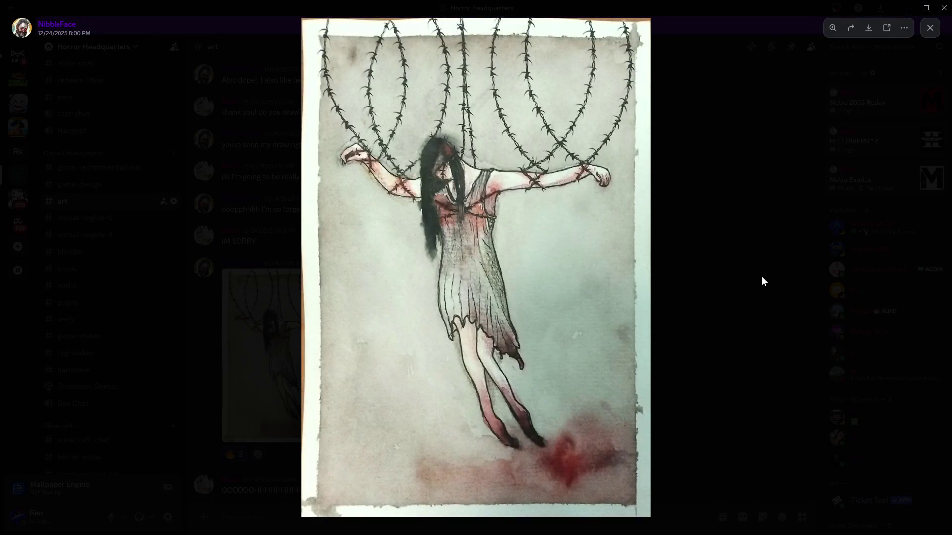
click(761, 278)
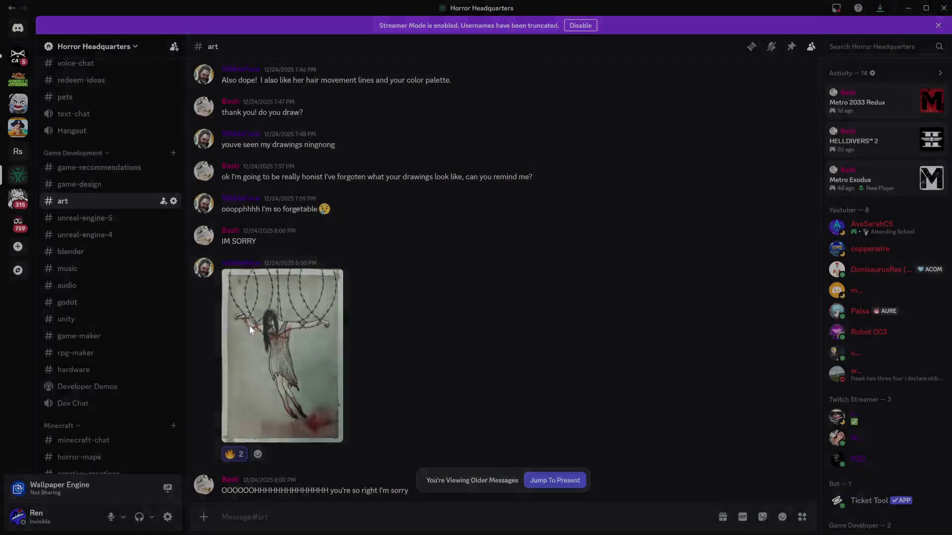
click(249, 325)
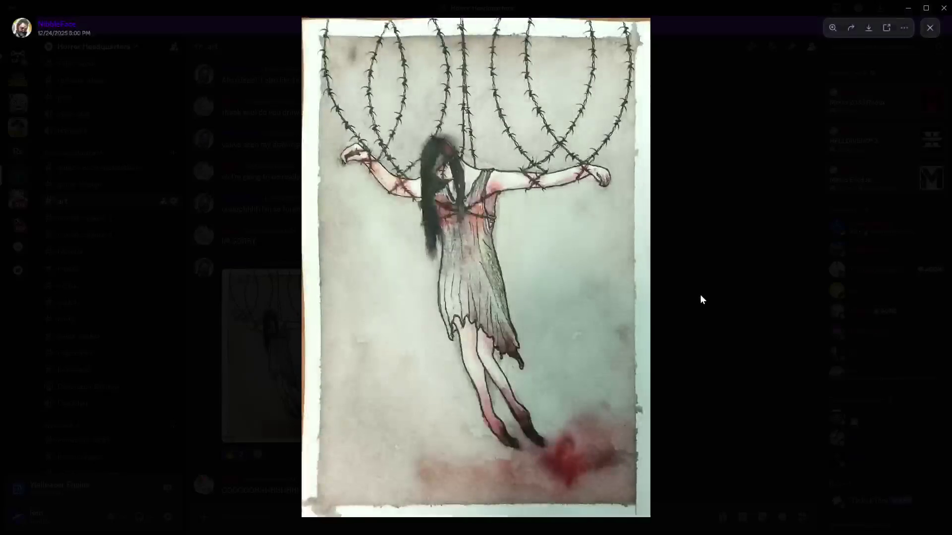
click(718, 295)
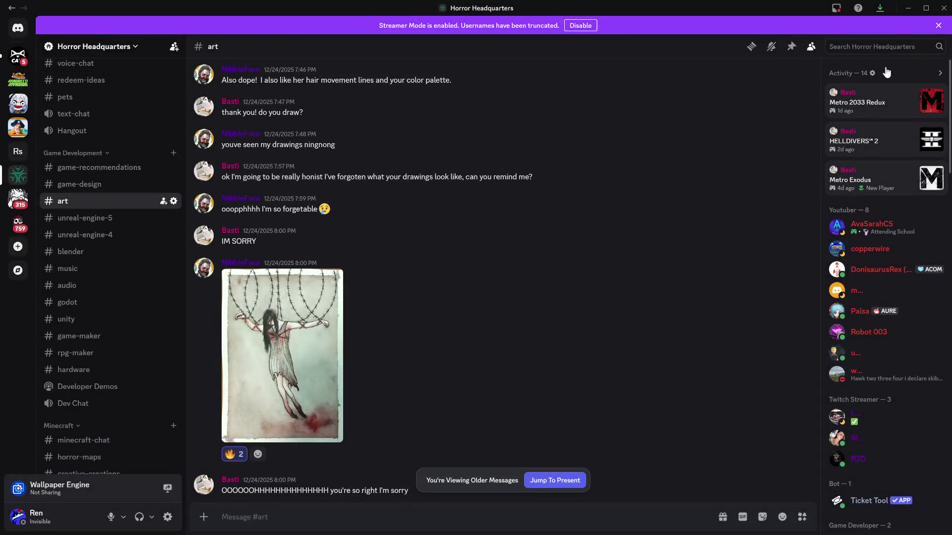
click(909, 10)
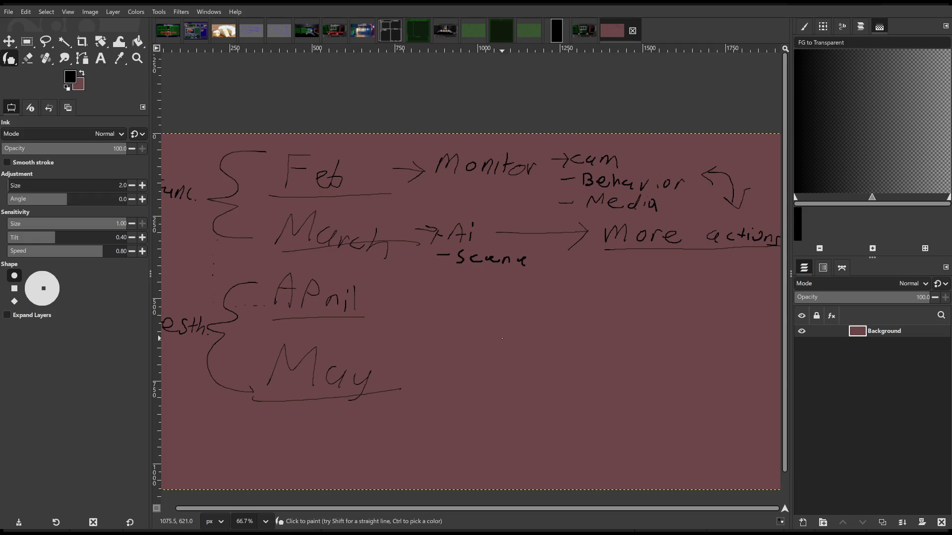
Handwrite Rotted, Return on this Day and Rotd beside the April and May rows
mouse_move(455, 344)
mouse_down()
mouse_move(463, 314)
mouse_move(472, 346)
mouse_move(485, 335)
mouse_move(480, 323)
mouse_move(510, 312)
mouse_move(518, 325)
mouse_move(574, 329)
mouse_move(597, 363)
mouse_up()
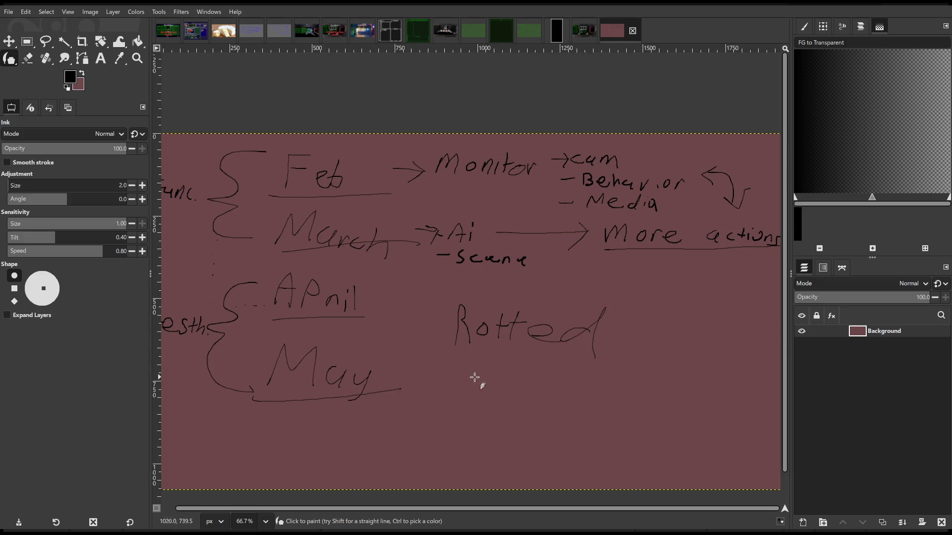
mouse_move(451, 394)
mouse_down()
mouse_move(457, 380)
mouse_move(551, 392)
mouse_up()
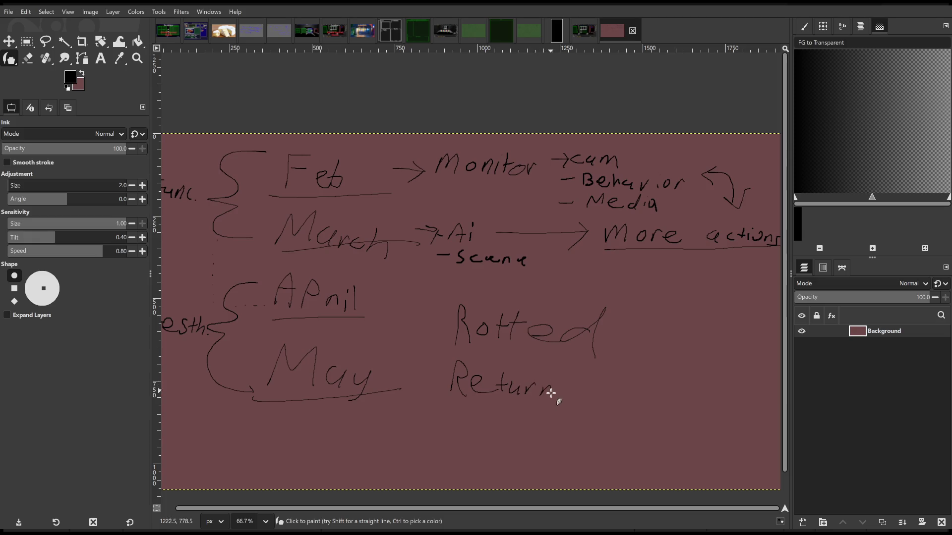
mouse_move(451, 411)
mouse_down()
mouse_move(476, 417)
mouse_move(466, 441)
mouse_move(478, 434)
mouse_move(470, 448)
mouse_move(451, 445)
mouse_move(473, 467)
mouse_move(500, 470)
mouse_move(477, 478)
mouse_up()
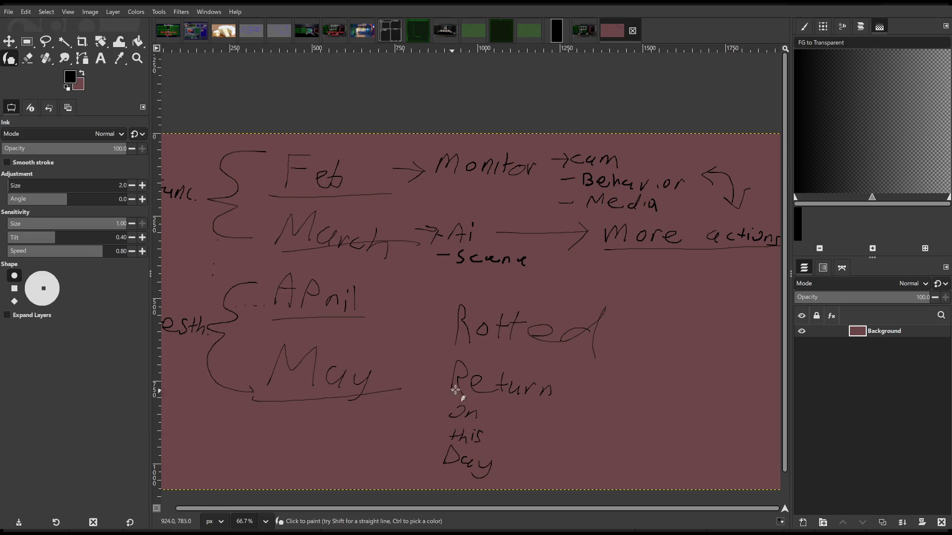
mouse_move(628, 362)
mouse_down()
mouse_move(644, 385)
mouse_move(671, 389)
mouse_move(684, 379)
mouse_move(659, 398)
mouse_up()
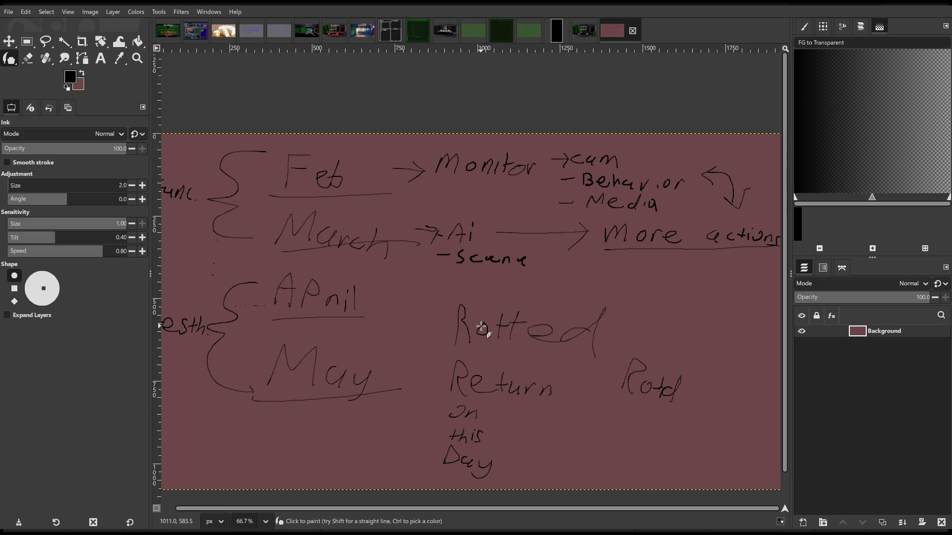
Undo the handwritten notes with Ctrl+Z, leaving only the R beside April
key(ctrl)
key(ctrl+z)
key(ctrl+z)
key(ctrl+z)
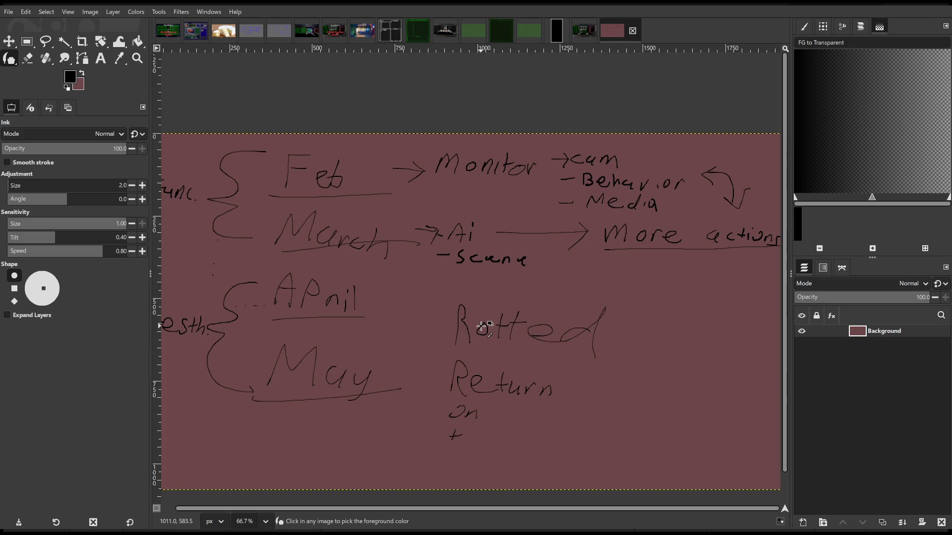
key(ctrl+z)
key(ctrl+z)
key(ctrl+z)
key(ctrl+z)
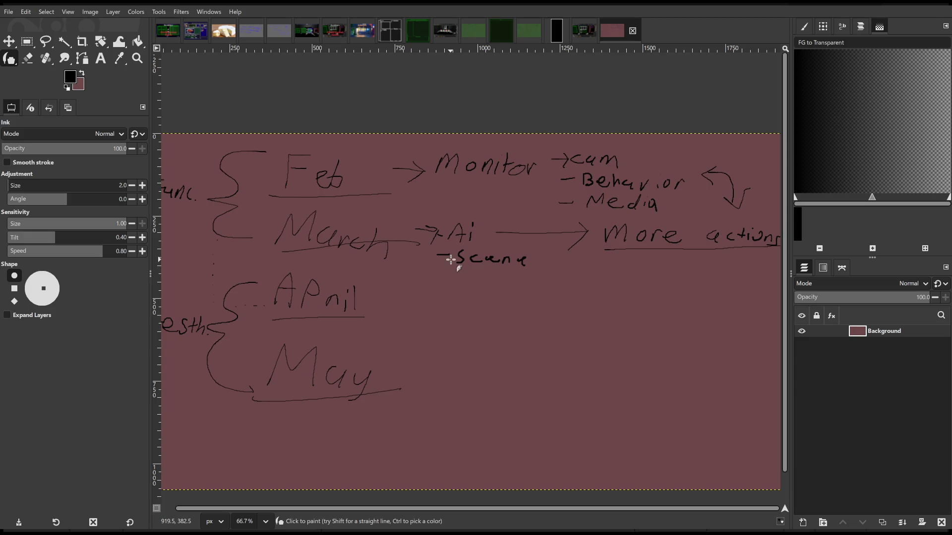
mouse_move(509, 285)
mouse_down()
mouse_move(481, 284)
mouse_move(496, 288)
mouse_up()
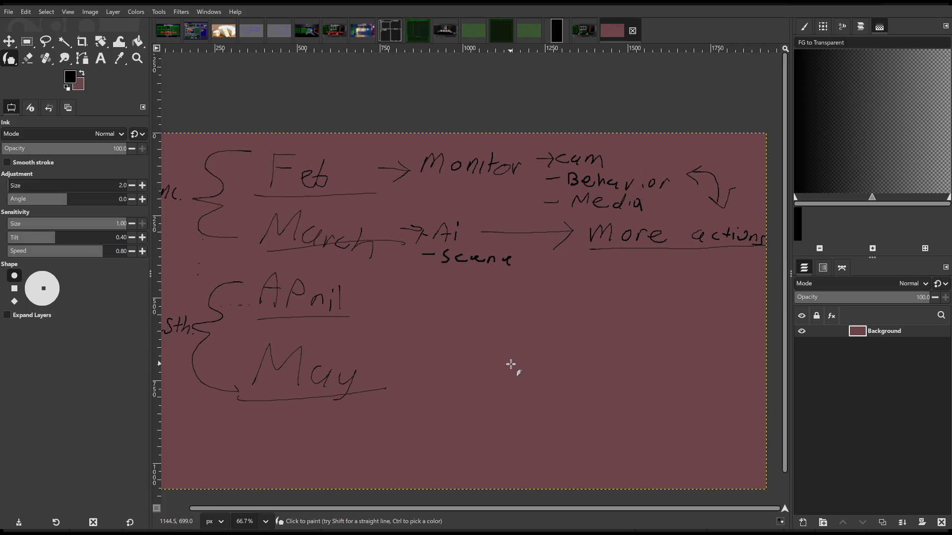
mouse_move(512, 364)
mouse_down()
mouse_move(547, 354)
mouse_move(541, 347)
mouse_move(558, 351)
mouse_move(546, 338)
mouse_up()
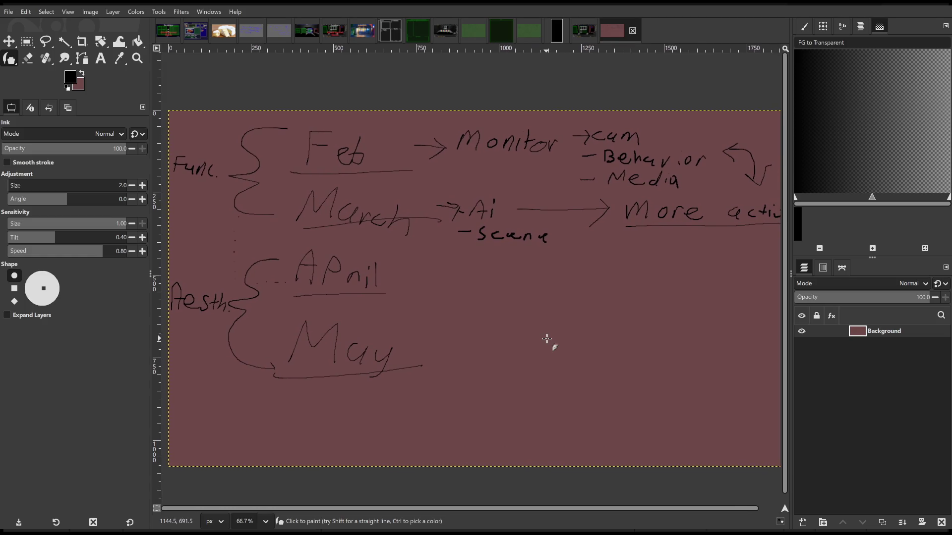
mouse_move(495, 295)
mouse_down()
mouse_move(501, 317)
mouse_move(542, 304)
mouse_move(535, 309)
mouse_move(549, 321)
mouse_move(581, 297)
mouse_up()
drag(502, 320, 659, 329)
key(ctrl+z)
key(ctrl+z)
key(ctrl+z)
Draw a brace after April–May listing -Elev, -Audio, -Art/texture, with a curved arrow back to Ai
drag(484, 304, 384, 342)
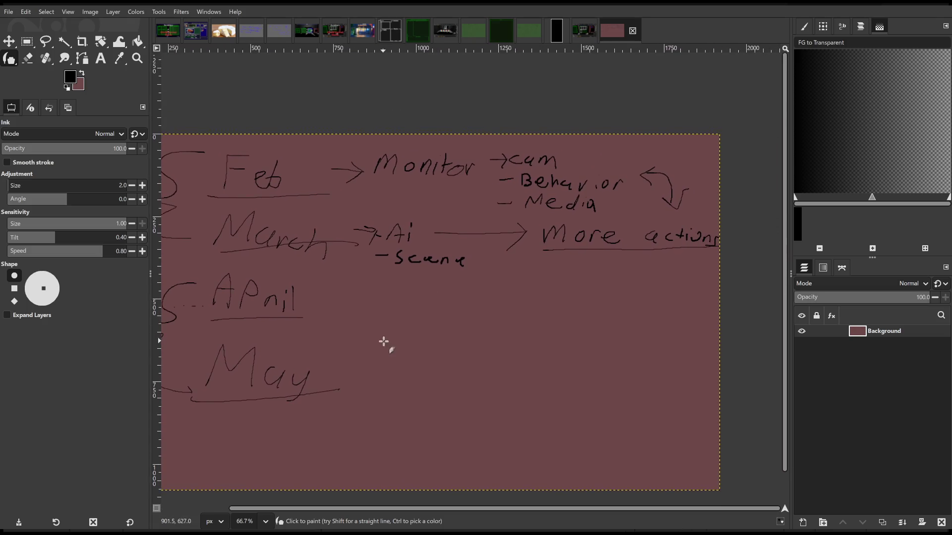
scroll(531, 319, left, 5)
scroll(531, 319, down, 2)
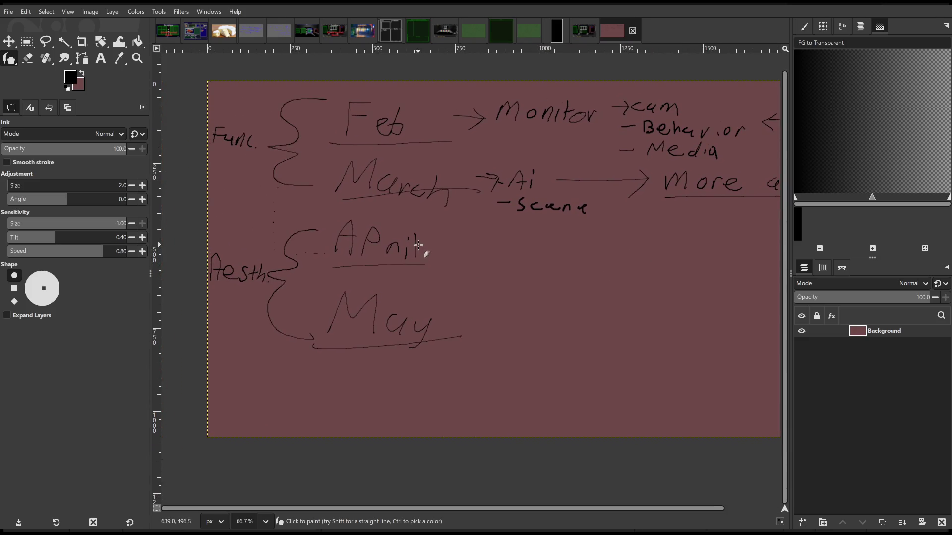
mouse_move(464, 256)
mouse_down()
mouse_move(418, 249)
mouse_move(430, 245)
mouse_move(441, 257)
mouse_move(421, 303)
mouse_up()
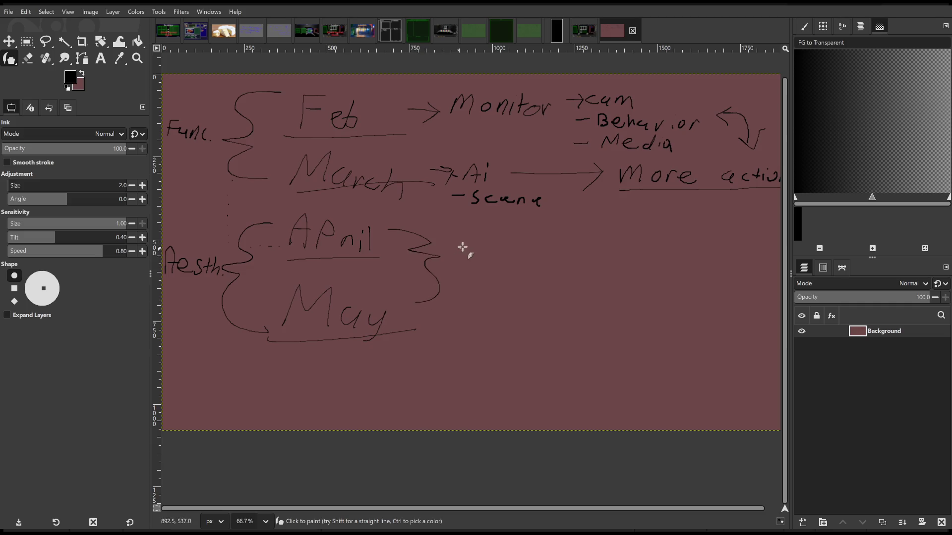
mouse_move(454, 244)
mouse_down()
mouse_move(480, 250)
mouse_move(497, 238)
mouse_move(501, 252)
mouse_move(517, 244)
mouse_move(539, 257)
mouse_move(558, 238)
mouse_up()
mouse_move(462, 269)
mouse_down()
mouse_move(510, 276)
mouse_move(533, 264)
mouse_move(549, 274)
mouse_up()
drag(470, 294, 491, 294)
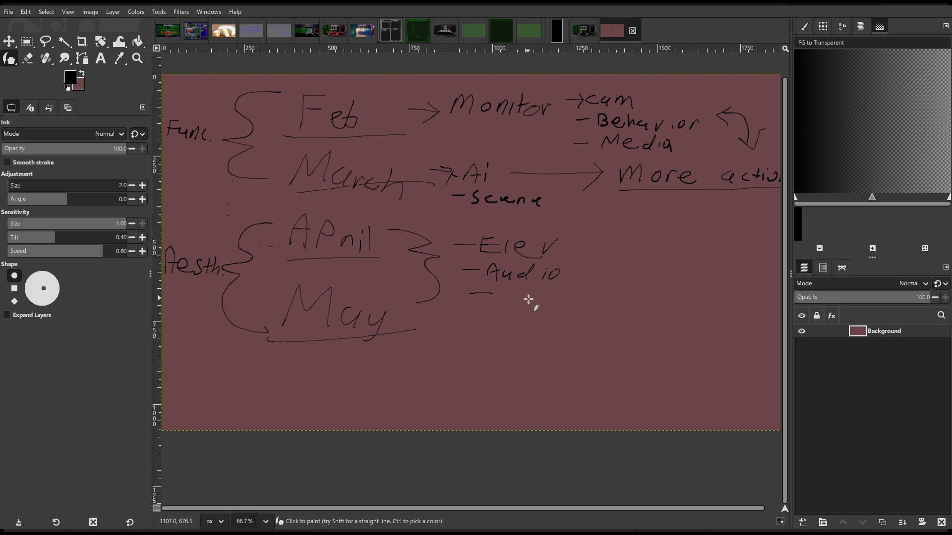
scroll(525, 296, right, 2)
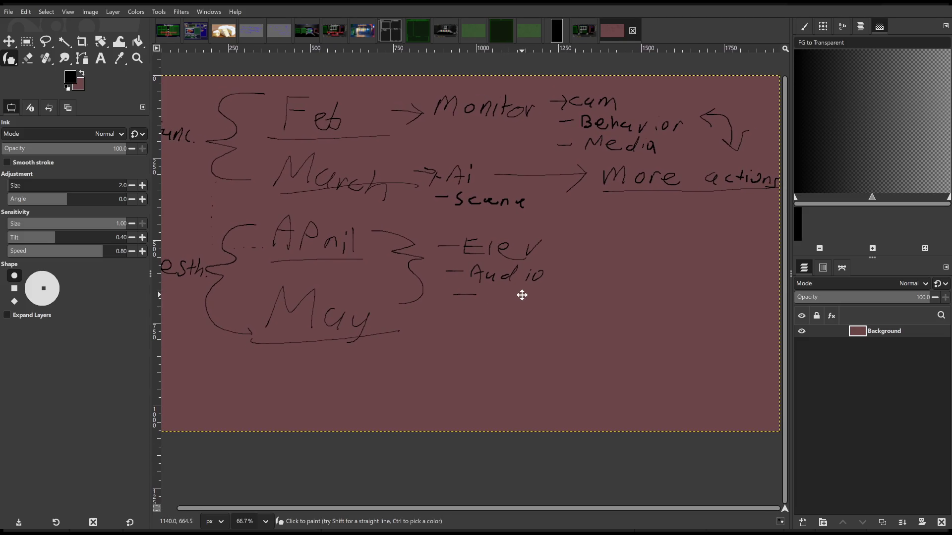
scroll(508, 299, left, 1)
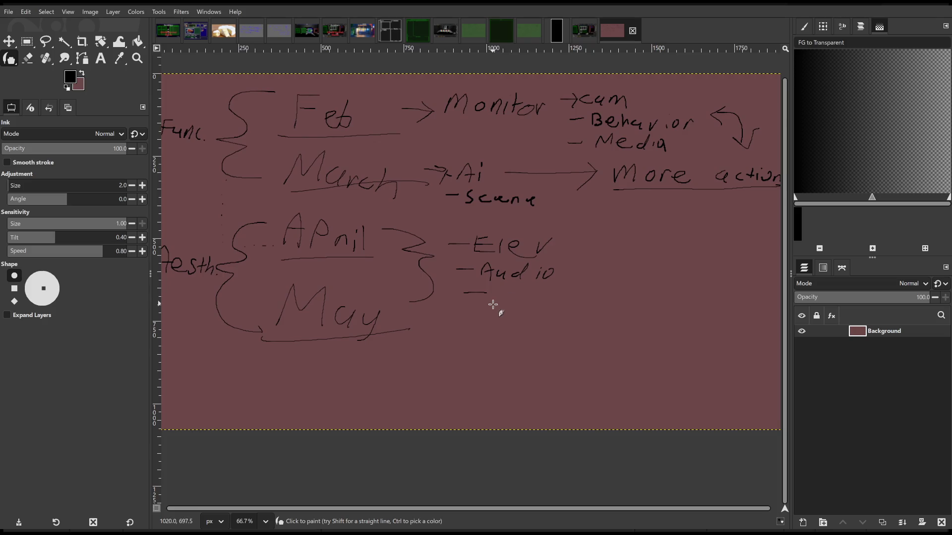
mouse_move(504, 306)
mouse_down()
mouse_move(523, 298)
mouse_move(535, 311)
mouse_move(562, 288)
mouse_move(568, 311)
mouse_move(624, 301)
mouse_move(640, 316)
mouse_move(658, 303)
mouse_move(680, 312)
mouse_up()
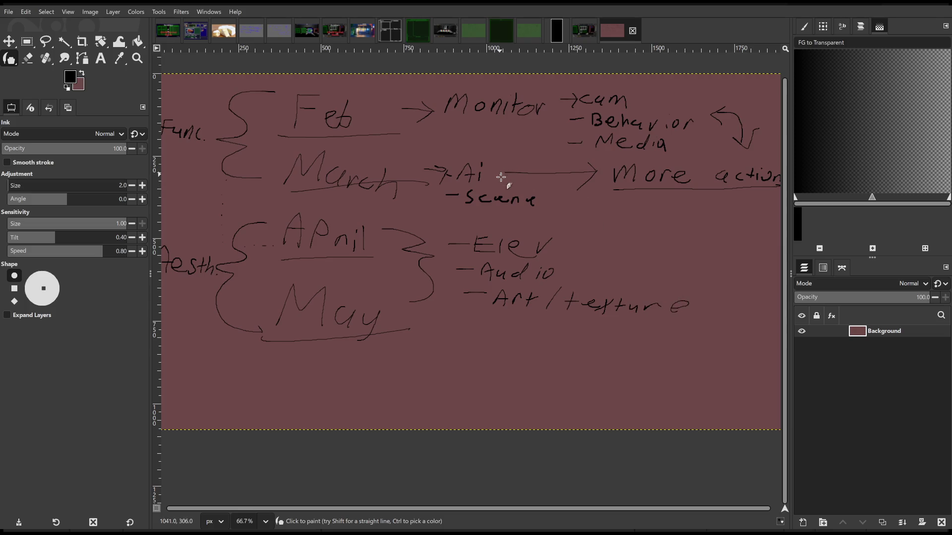
mouse_move(507, 173)
mouse_down()
mouse_move(590, 204)
mouse_move(648, 284)
mouse_up()
Pan around the planning notes to bring the area below the list into view
key(space)
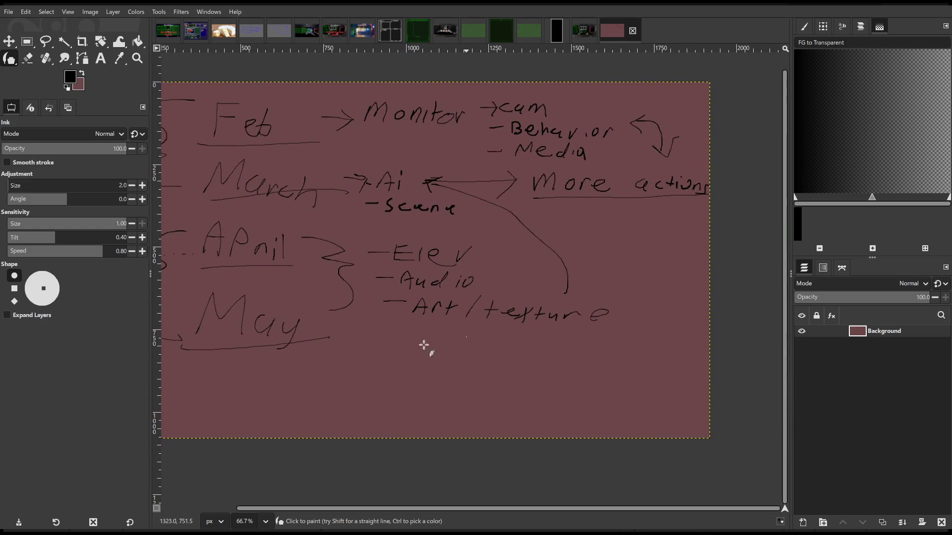
key(space)
key(space)
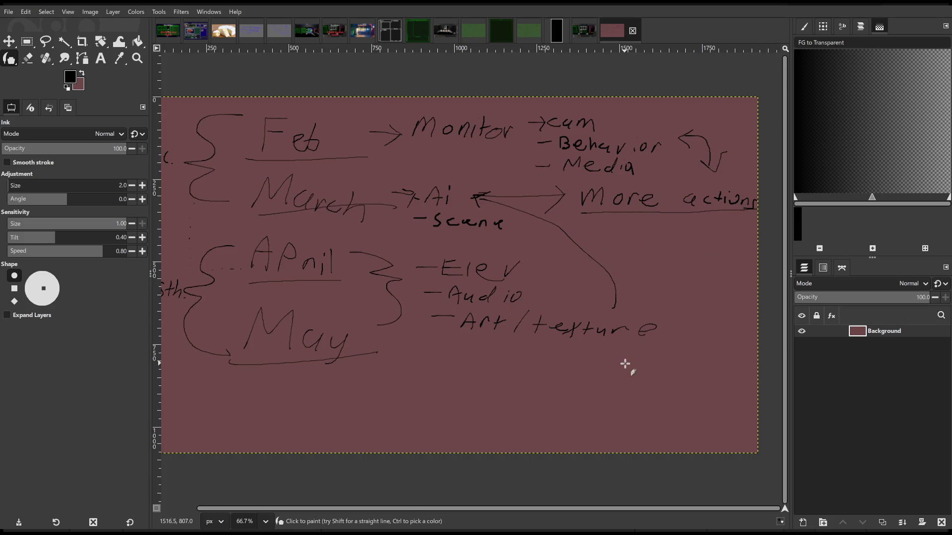
scroll(503, 379, left, 1)
drag(503, 379, 533, 377)
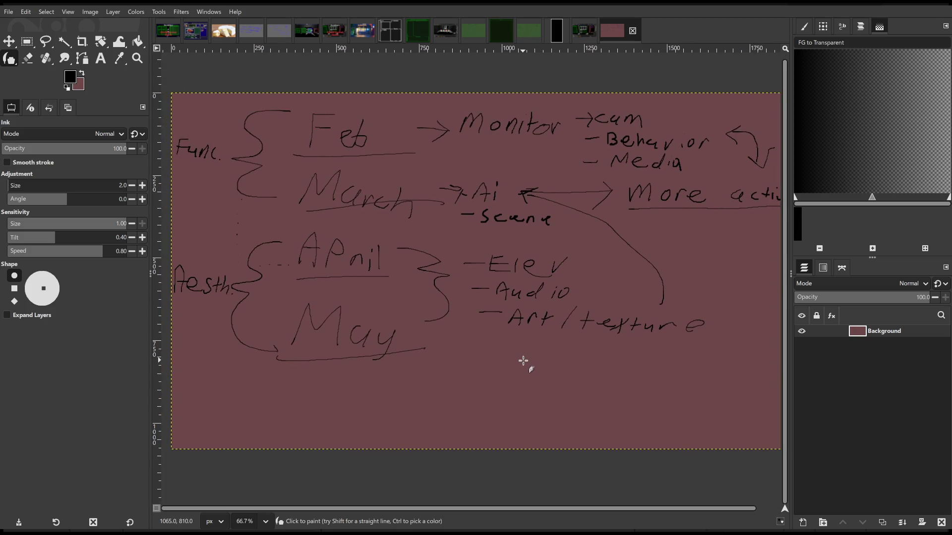
scroll(521, 357, right, 2)
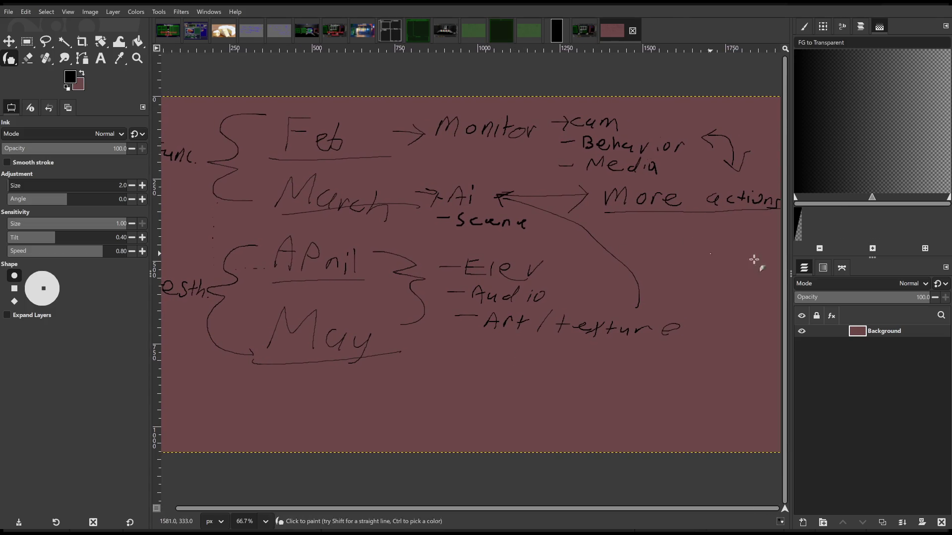
drag(472, 346, 491, 341)
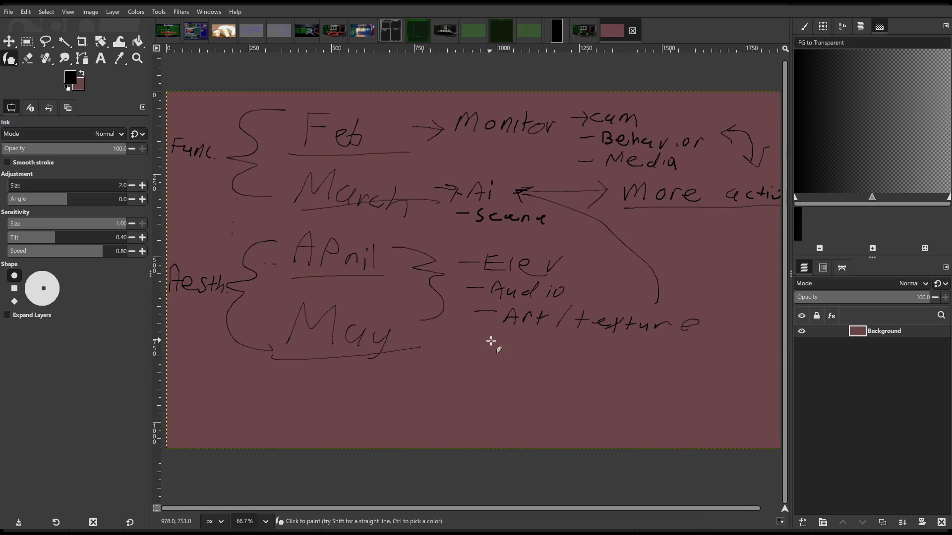
mouse_move(469, 338)
mouse_down()
mouse_move(457, 334)
mouse_move(469, 338)
mouse_up()
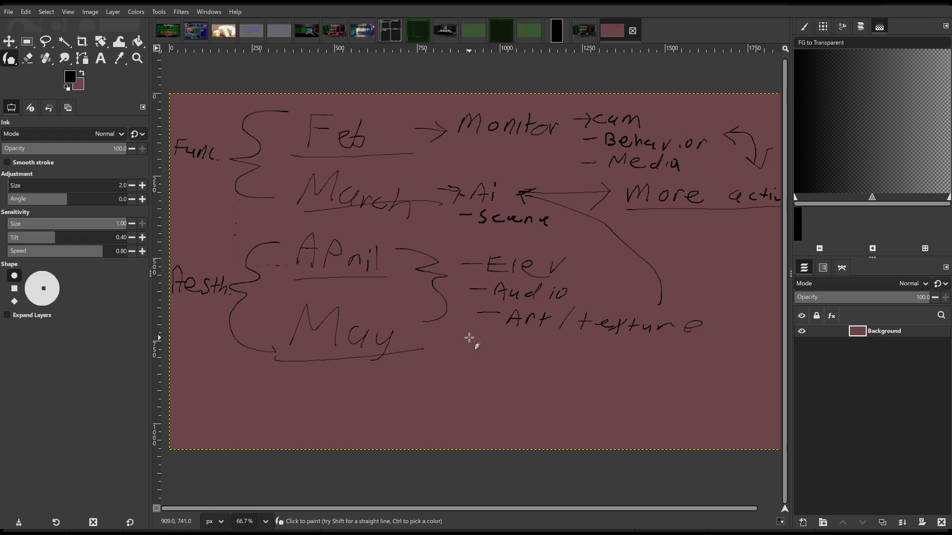
mouse_move(480, 342)
mouse_down()
mouse_move(505, 347)
mouse_move(467, 344)
mouse_move(476, 349)
mouse_up()
scroll(489, 351, down, 1)
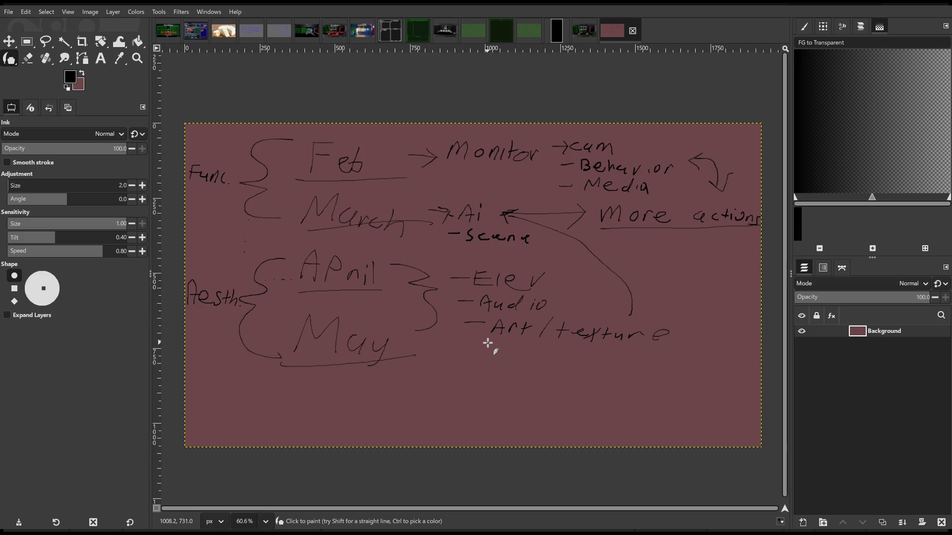
key(space)
mouse_move(507, 342)
mouse_down()
mouse_move(500, 348)
mouse_move(493, 334)
mouse_move(531, 327)
mouse_up()
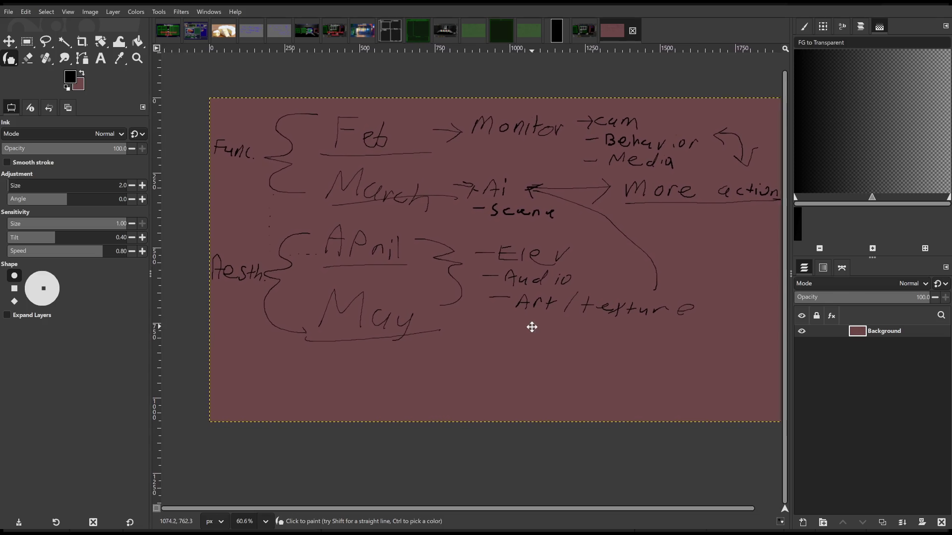
Handwrite a word below the list, then undo it with Ctrl+Z
mouse_move(466, 381)
mouse_down()
mouse_move(486, 357)
mouse_move(486, 383)
mouse_up()
mouse_move(497, 368)
mouse_down()
mouse_move(519, 376)
mouse_move(535, 365)
mouse_move(525, 389)
mouse_up()
key(ctrl)
key(ctrl+z)
drag(529, 357, 514, 378)
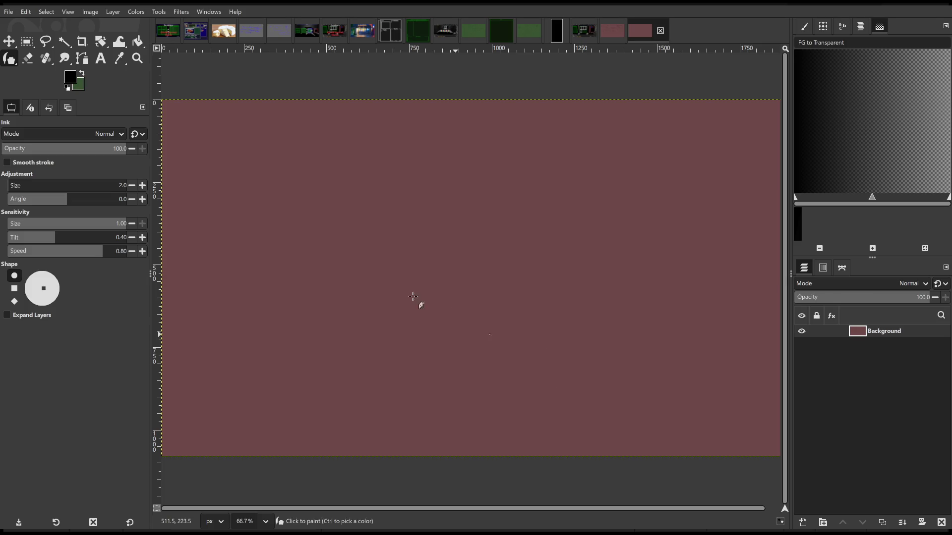
Fill the whole new canvas with green using Bucket Fill
key(o)
click(137, 41)
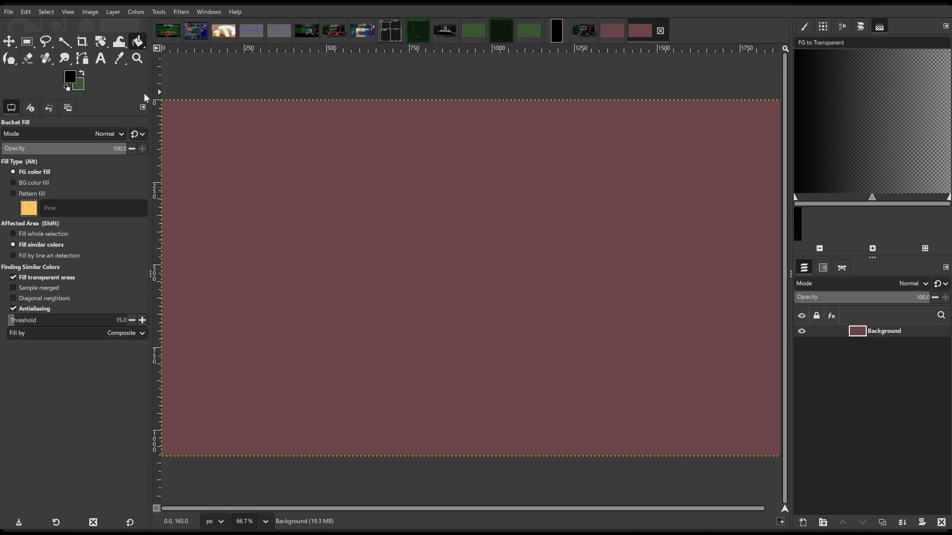
click(83, 75)
click(468, 278)
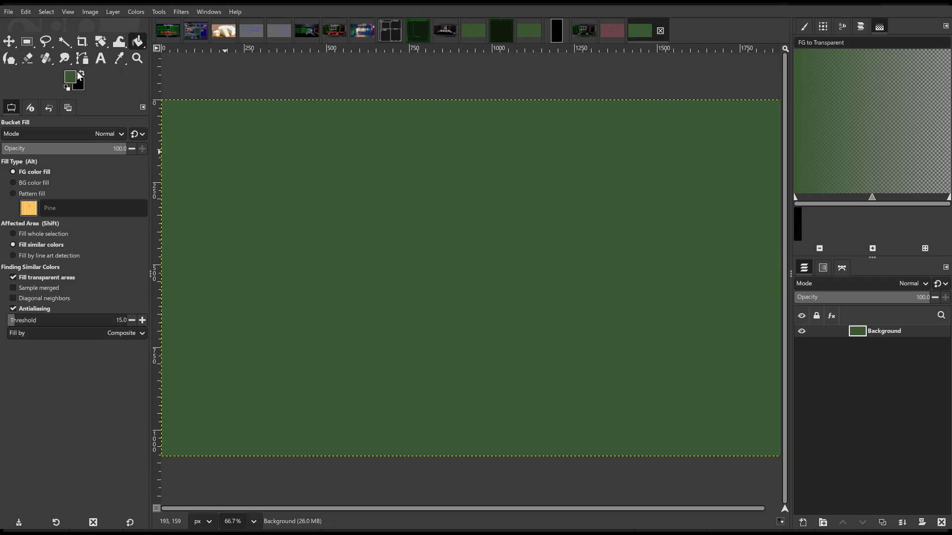
Switch back to black Ink and draw a box outline with an arrow near the top-left
click(83, 75)
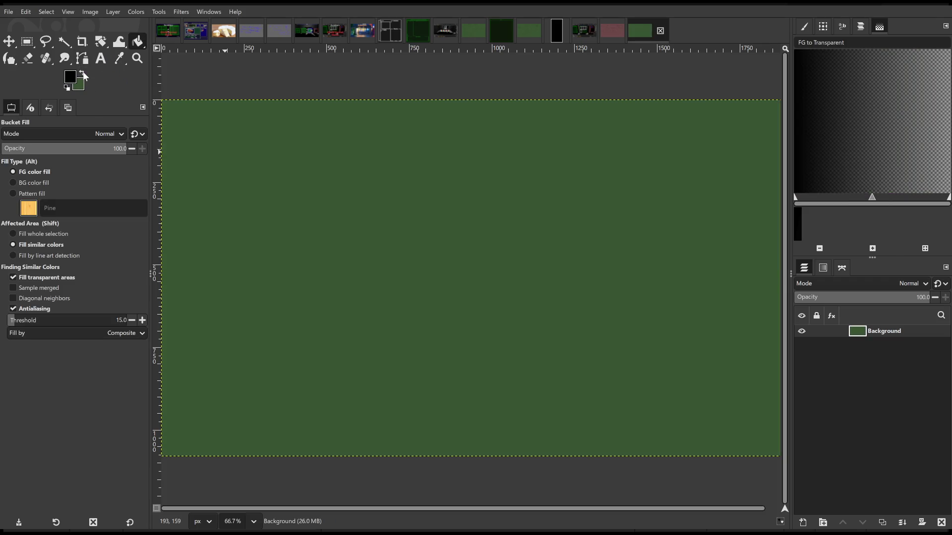
click(9, 59)
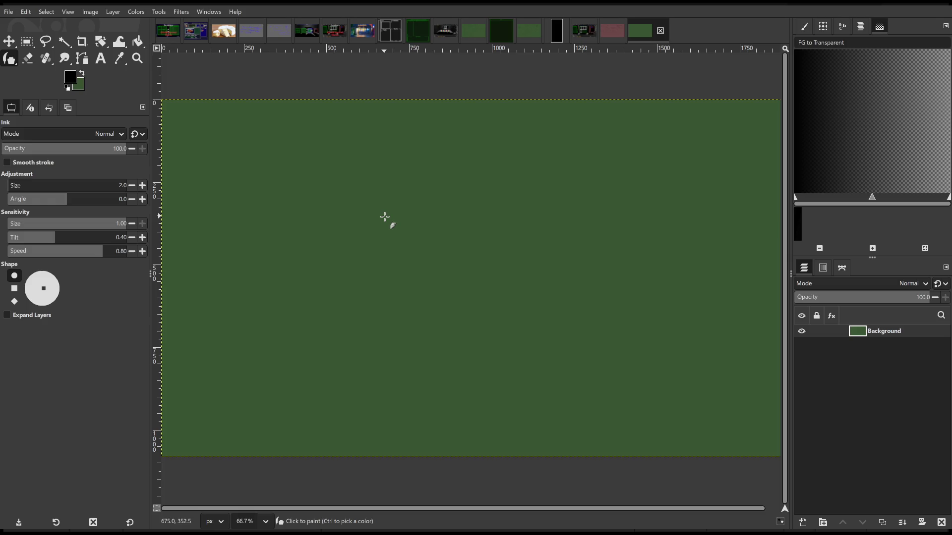
drag(362, 212, 425, 197)
key(ctrl+z)
key(space)
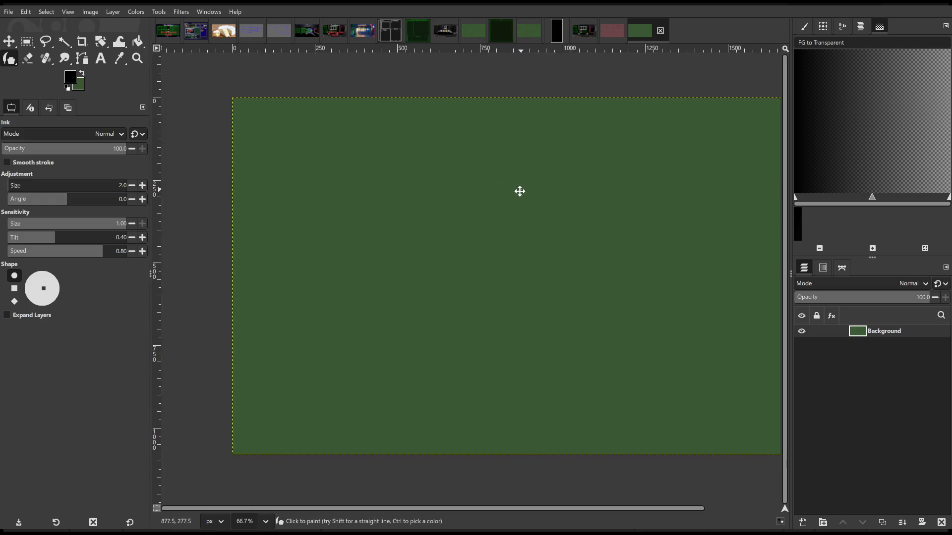
mouse_move(280, 143)
mouse_down()
mouse_move(277, 213)
mouse_move(381, 160)
mouse_move(293, 136)
mouse_move(278, 147)
mouse_up()
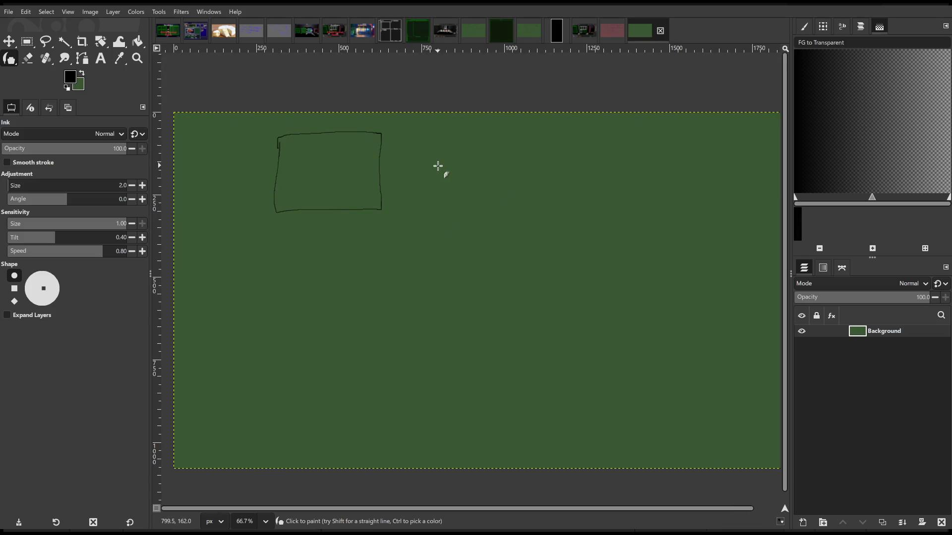
drag(430, 174, 455, 184)
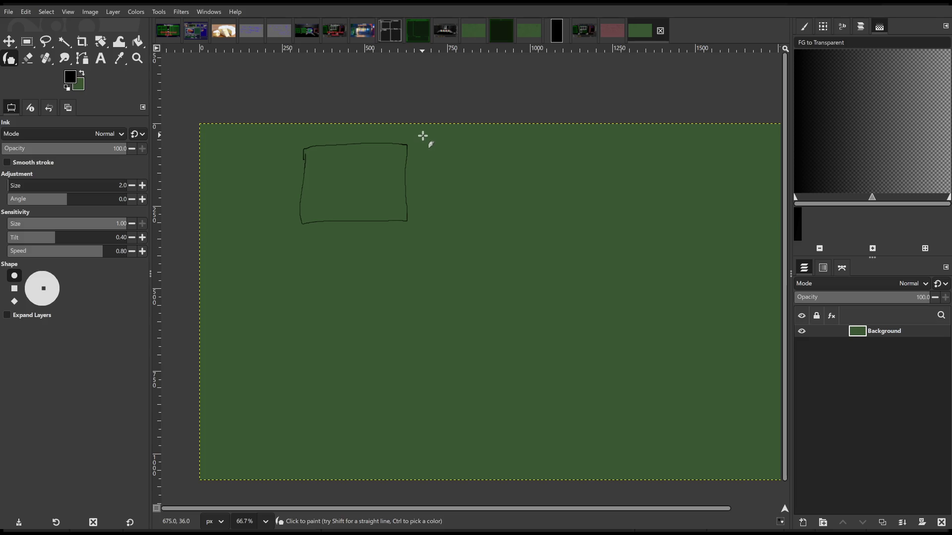
mouse_move(419, 136)
mouse_down()
mouse_move(440, 147)
mouse_move(417, 154)
mouse_move(398, 177)
mouse_up()
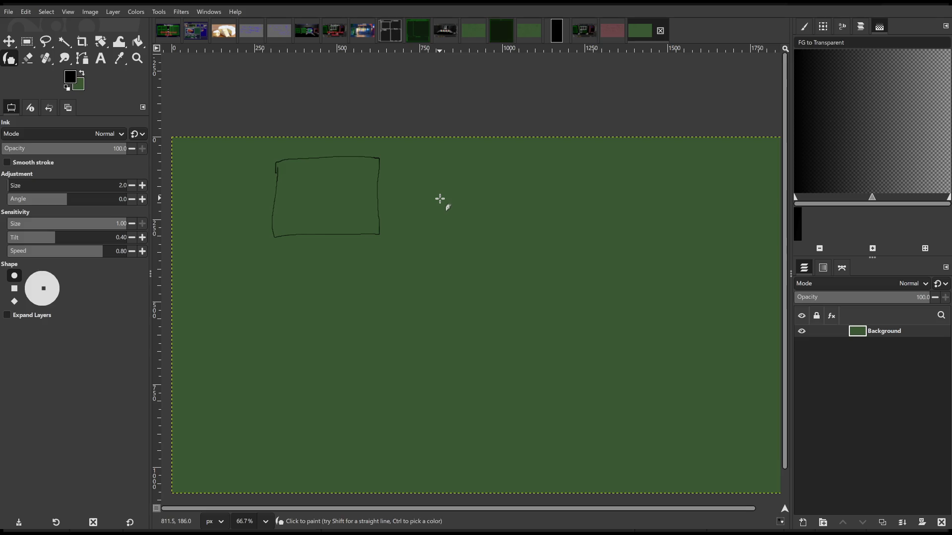
mouse_move(421, 186)
mouse_down()
mouse_move(398, 176)
mouse_move(385, 185)
mouse_up()
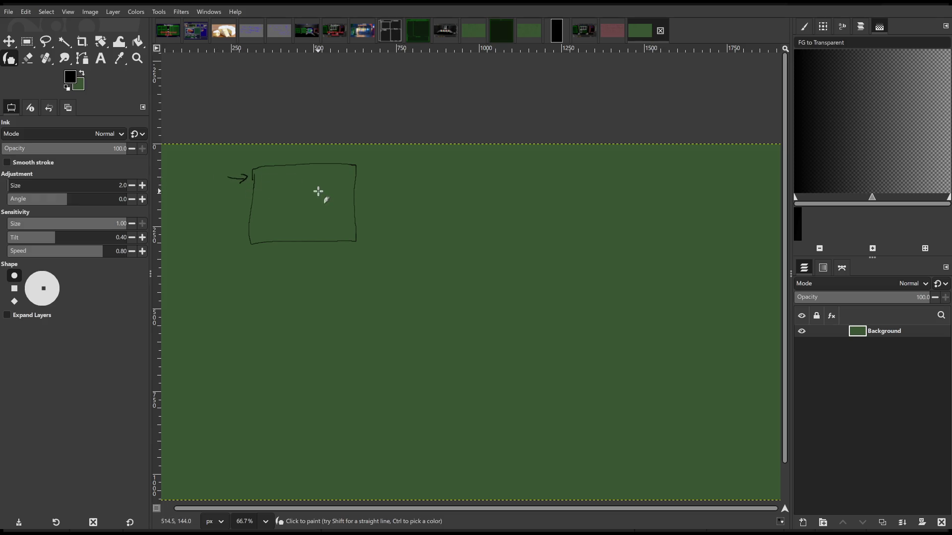
Draw a small window inside the large box and a first row of boxes, undoing the rightmost two
mouse_move(310, 176)
mouse_down()
mouse_move(305, 196)
mouse_move(321, 174)
mouse_up()
drag(410, 185, 311, 187)
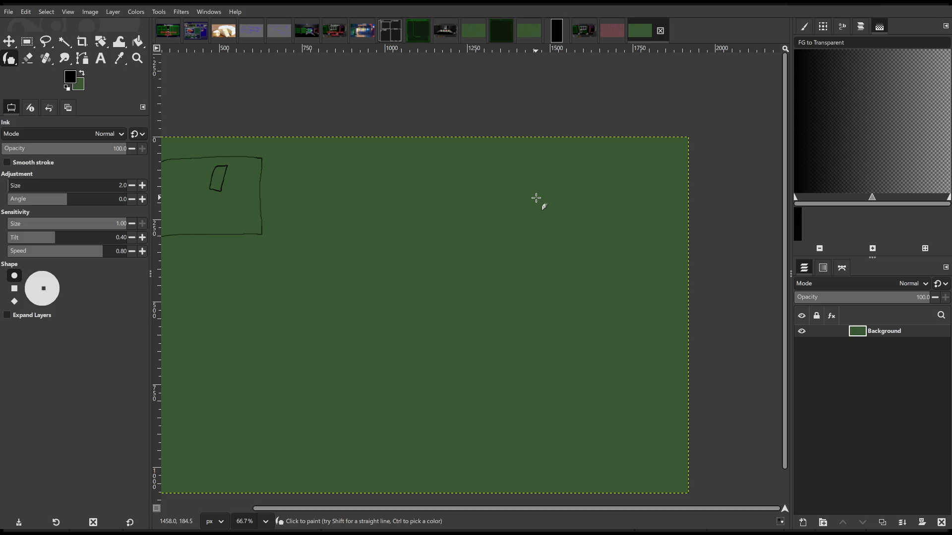
mouse_move(353, 160)
mouse_down()
mouse_move(401, 183)
mouse_move(354, 161)
mouse_up()
mouse_move(422, 162)
mouse_down()
mouse_move(421, 202)
mouse_move(447, 163)
mouse_move(422, 163)
mouse_up()
mouse_move(493, 168)
mouse_down()
mouse_move(526, 196)
mouse_move(489, 161)
mouse_up()
mouse_move(556, 160)
mouse_down()
mouse_move(559, 198)
mouse_move(555, 158)
mouse_up()
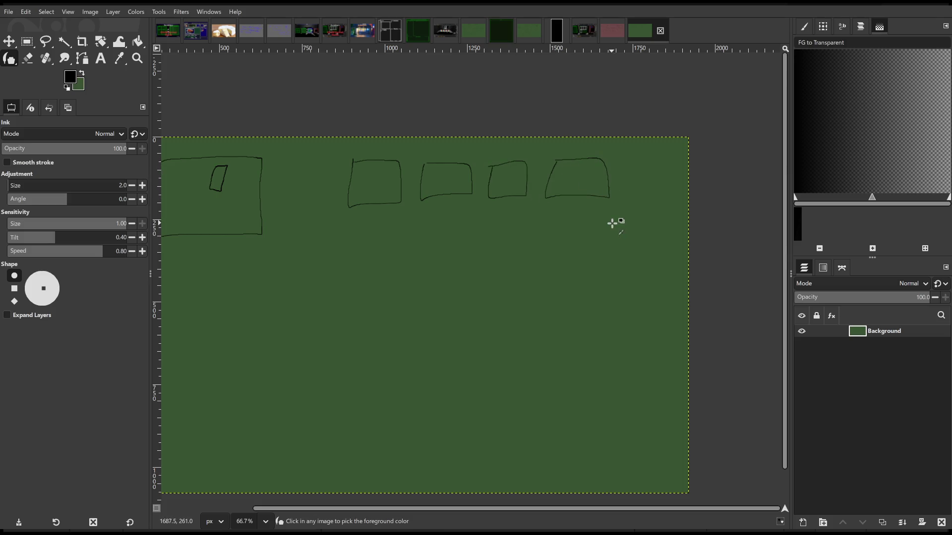
drag(538, 233, 610, 239)
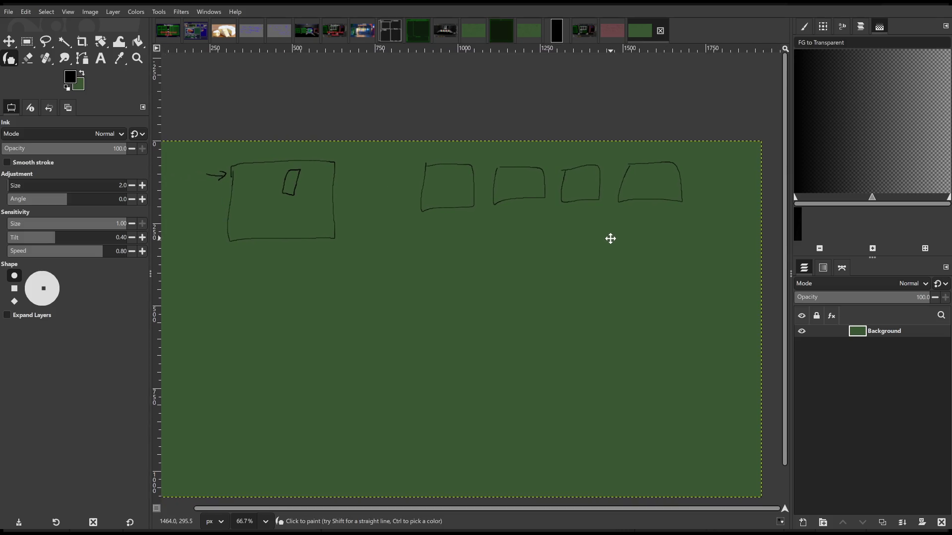
key(ctrl+z)
key(ctrl+z)
key(ctrl+z)
key(ctrl+z)
Redraw a row of four freehand boxes to the right of the large box
drag(501, 226, 528, 209)
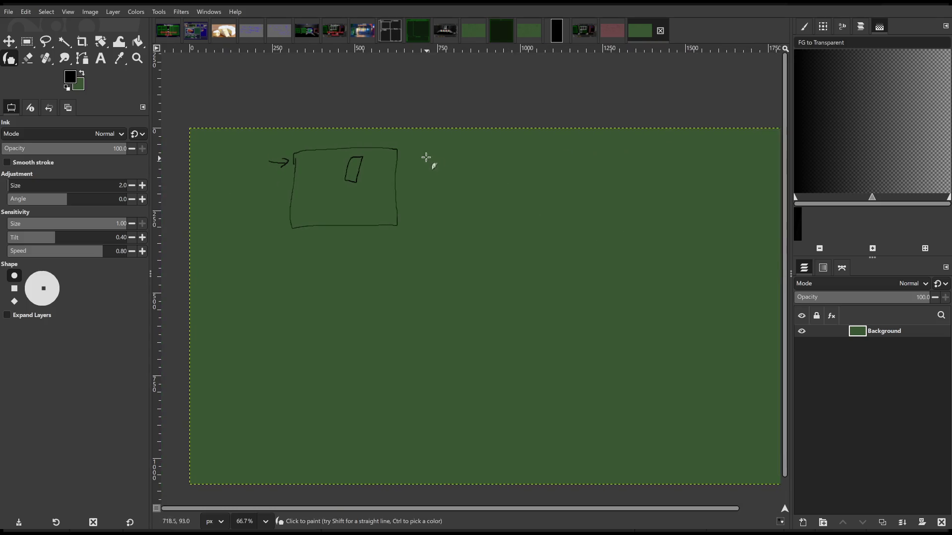
scroll(446, 212, right, 3)
scroll(446, 212, up, 1)
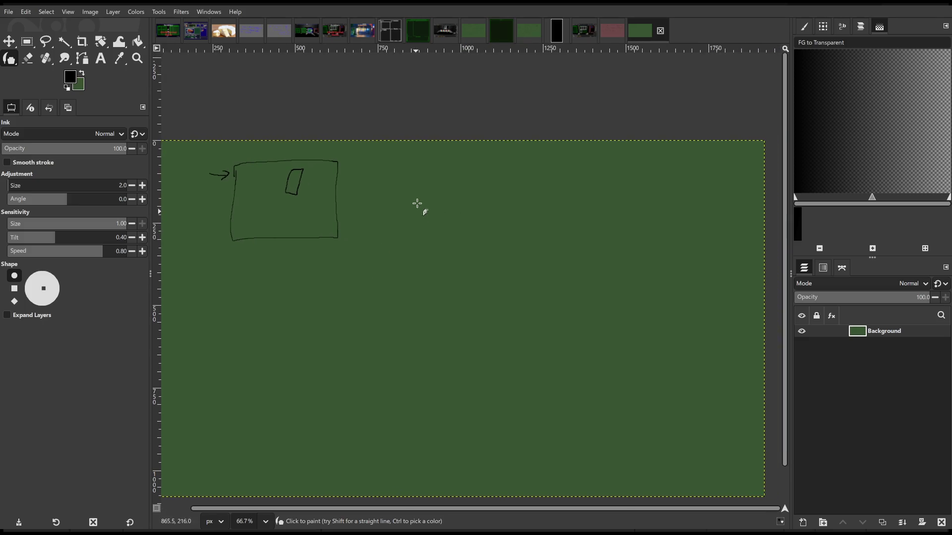
mouse_move(365, 163)
mouse_down()
mouse_move(363, 204)
mouse_move(423, 165)
mouse_move(365, 164)
mouse_up()
mouse_move(438, 166)
mouse_down()
mouse_move(488, 206)
mouse_move(444, 166)
mouse_up()
mouse_move(517, 163)
mouse_down()
mouse_move(563, 191)
mouse_move(518, 162)
mouse_up()
mouse_move(589, 166)
mouse_down()
mouse_move(586, 211)
mouse_move(638, 184)
mouse_move(593, 169)
mouse_up()
scroll(612, 191, right, 2)
scroll(611, 192, up, 1)
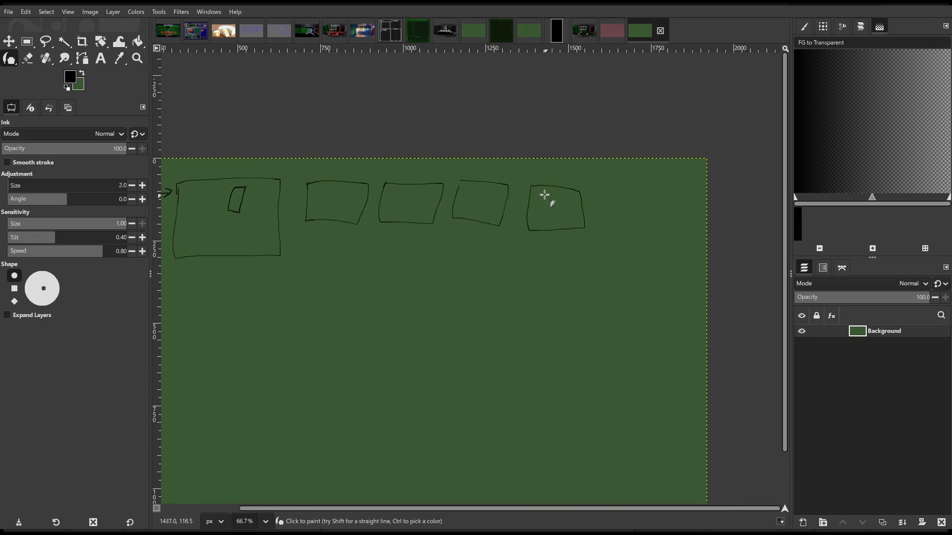
scroll(547, 197, up, 5)
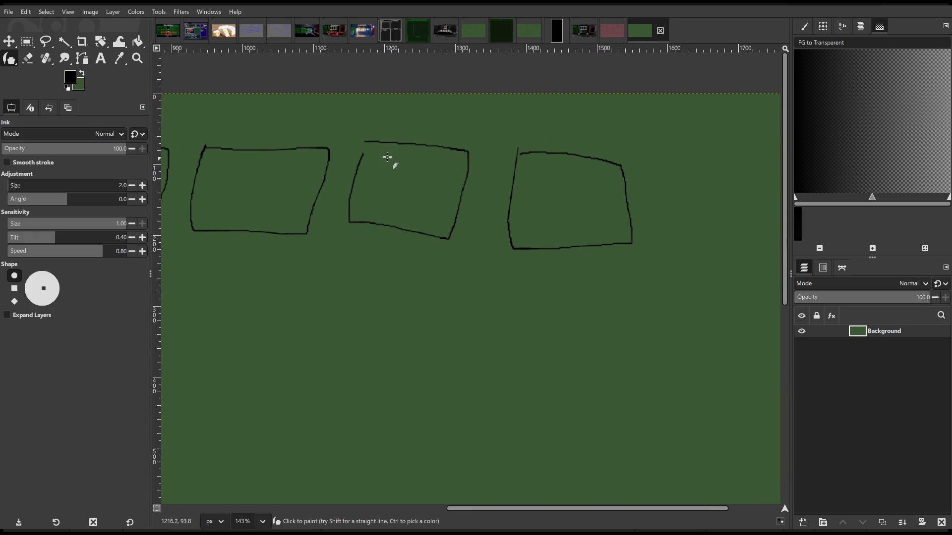
Sketch top compartments in the middle box, label it 'media', and add a stacked bar
mouse_move(379, 144)
mouse_down()
mouse_move(378, 156)
mouse_move(403, 145)
mouse_move(411, 163)
mouse_move(460, 148)
mouse_up()
mouse_move(419, 133)
mouse_down()
mouse_move(465, 128)
mouse_move(484, 144)
mouse_up()
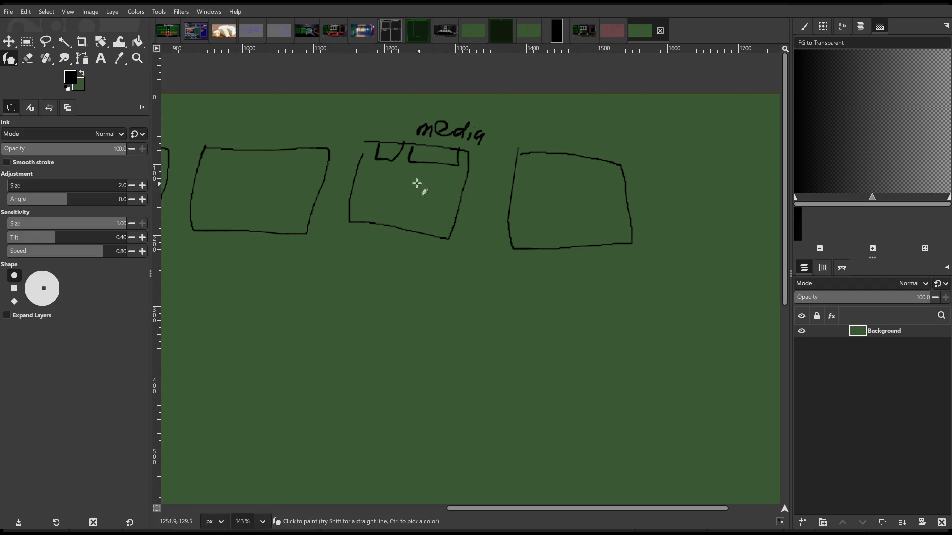
mouse_move(432, 175)
mouse_down()
mouse_move(393, 174)
mouse_move(420, 184)
mouse_move(390, 190)
mouse_move(385, 197)
mouse_move(414, 199)
mouse_move(387, 194)
mouse_move(382, 215)
mouse_move(421, 212)
mouse_up()
Draw an arrow from the media box to the next box, undoing a stray zigzag stroke
scroll(419, 213, right, 2)
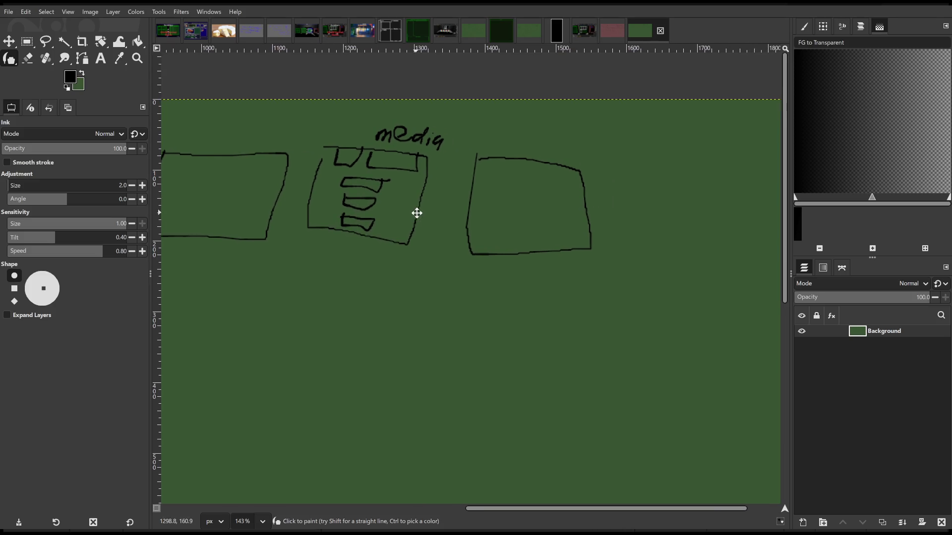
mouse_move(476, 202)
mouse_down()
mouse_move(427, 207)
mouse_move(499, 203)
mouse_move(483, 200)
mouse_up()
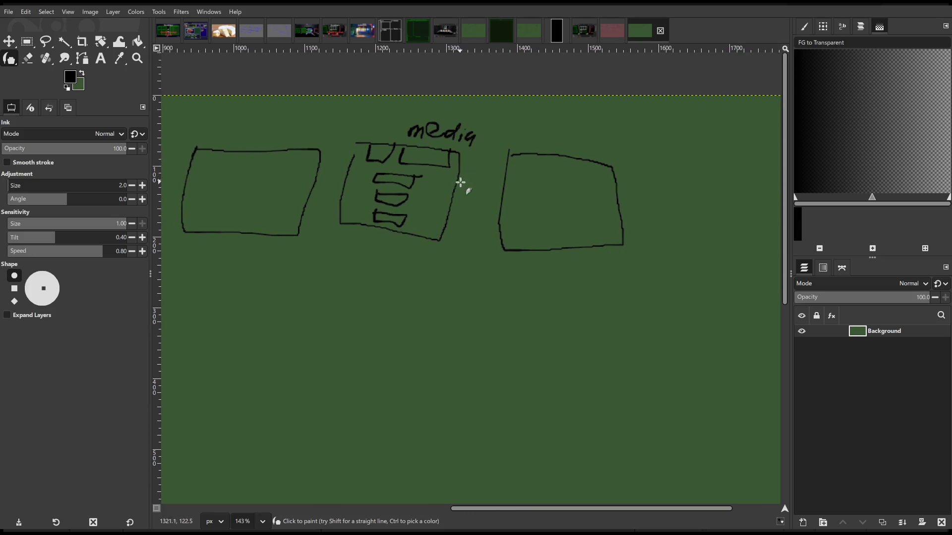
mouse_move(422, 184)
mouse_down()
mouse_move(498, 183)
mouse_move(498, 194)
mouse_up()
mouse_move(542, 207)
mouse_down()
mouse_move(499, 204)
mouse_move(484, 187)
mouse_move(516, 179)
mouse_move(536, 215)
mouse_move(495, 170)
mouse_up()
key(ctrl+z)
key(ctrl+z)
key(ctrl+z)
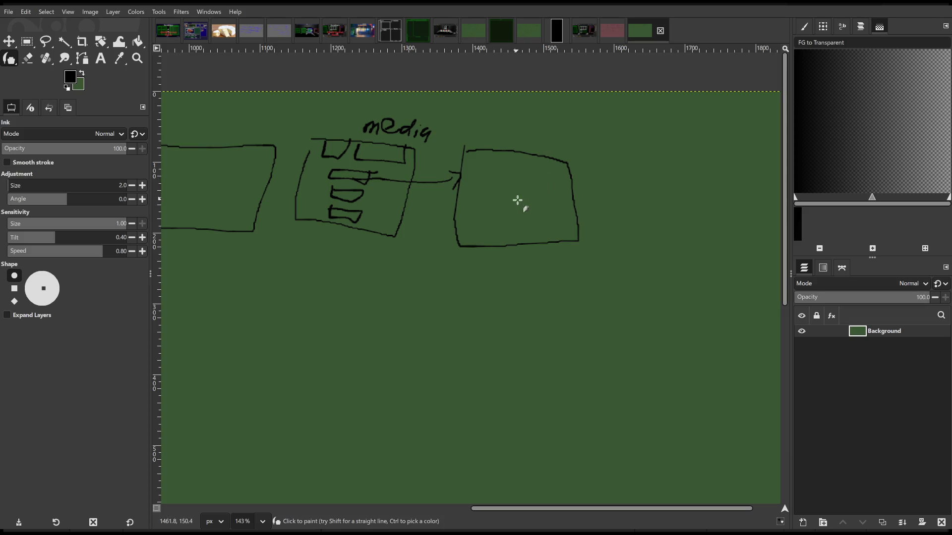
ctrl+scroll(517, 200, down, 3)
scroll(623, 186, left, 2)
scroll(565, 216, up, 2)
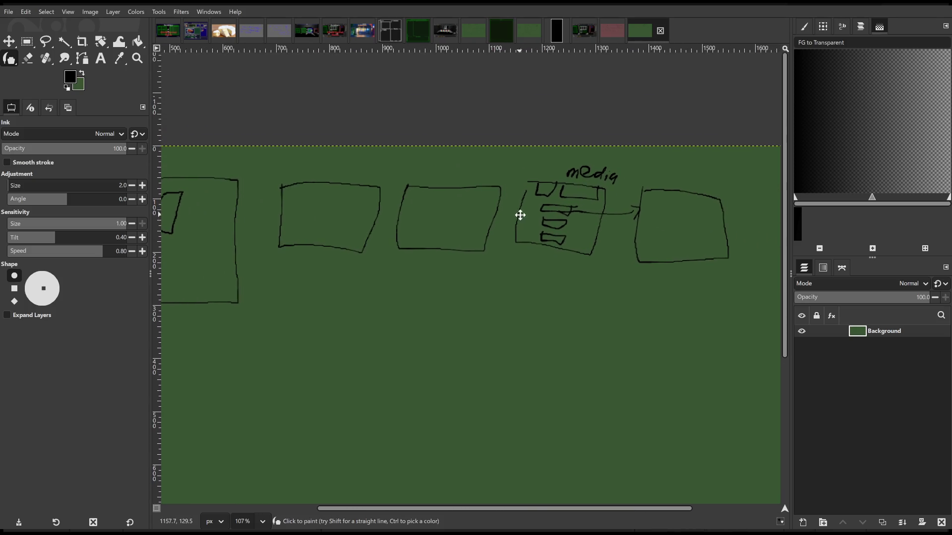
Draw a narrow sidebar in the second box and a lined text panel in the third
scroll(573, 219, left, 3)
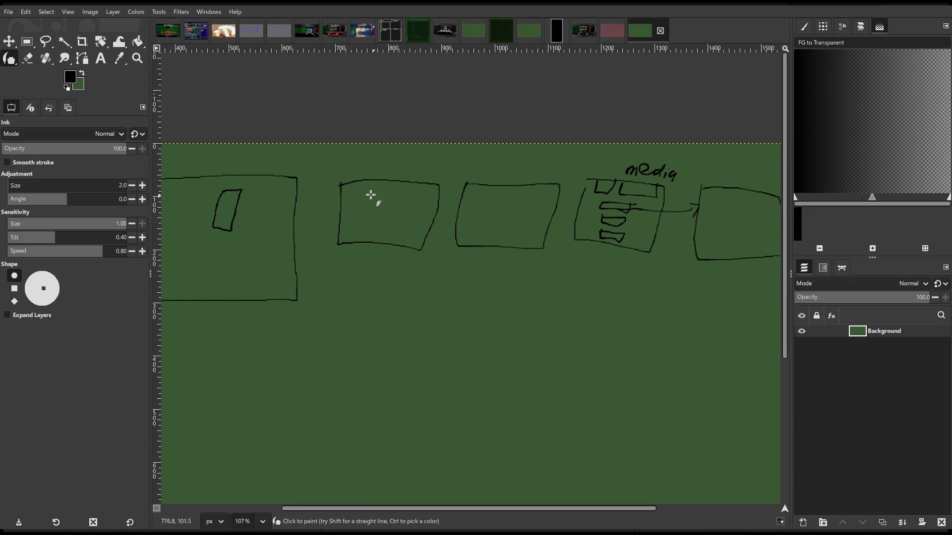
mouse_move(350, 187)
mouse_down()
mouse_move(352, 225)
mouse_move(347, 210)
mouse_up()
scroll(384, 222, right, 2)
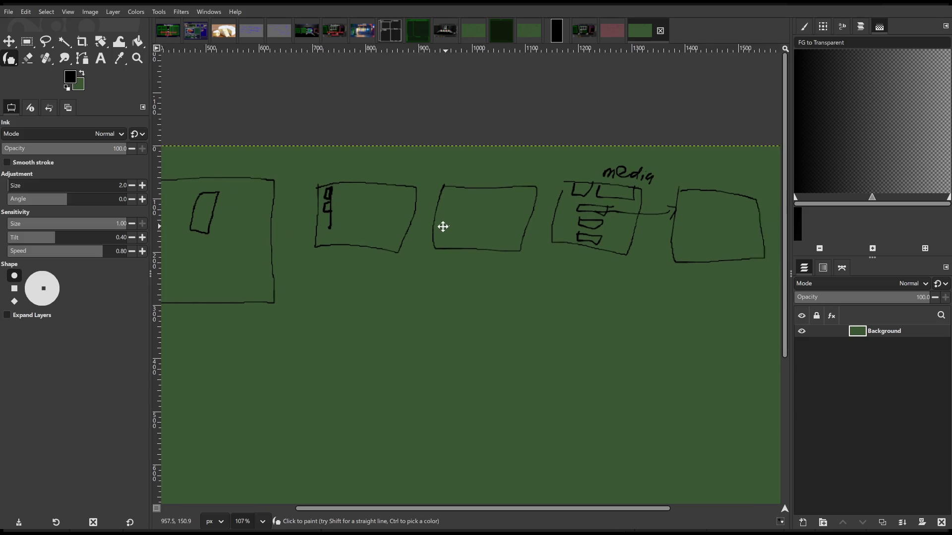
mouse_move(458, 192)
mouse_down()
mouse_move(449, 245)
mouse_move(503, 204)
mouse_move(450, 196)
mouse_move(501, 201)
mouse_up()
mouse_move(468, 210)
mouse_down()
mouse_move(487, 209)
mouse_move(487, 221)
mouse_up()
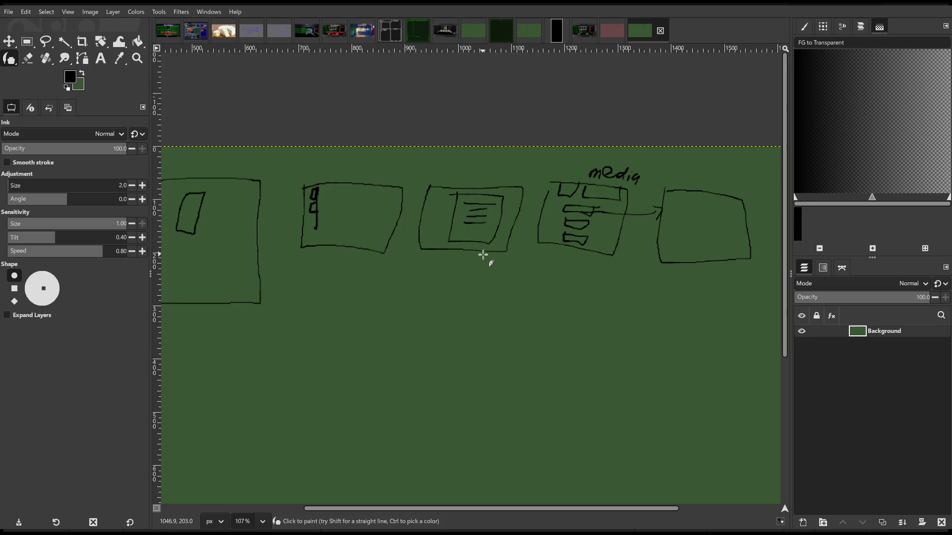
Draw left-pointing arrows from the third box into the second box
drag(491, 256, 451, 259)
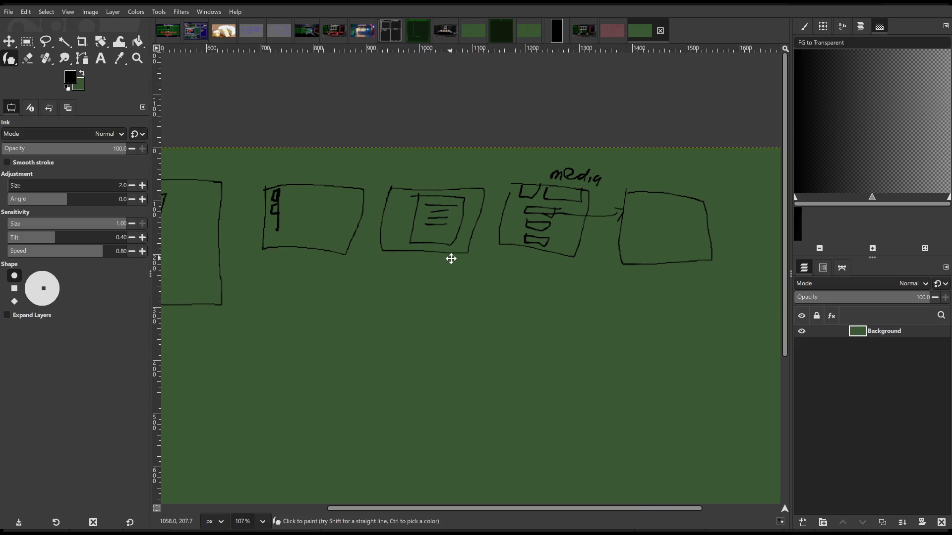
mouse_move(565, 227)
mouse_down()
mouse_move(503, 214)
mouse_move(531, 237)
mouse_move(488, 203)
mouse_up()
scroll(576, 233, right, 2)
scroll(394, 230, left, 3)
mouse_move(414, 216)
mouse_down()
mouse_move(453, 213)
mouse_move(312, 207)
mouse_move(325, 209)
mouse_up()
mouse_move(413, 221)
mouse_down()
mouse_move(323, 219)
mouse_move(331, 239)
mouse_up()
Handwrite 'LLM' below the boxes with an arrow up to the media box
scroll(416, 258, down, 2)
scroll(417, 257, right, 1)
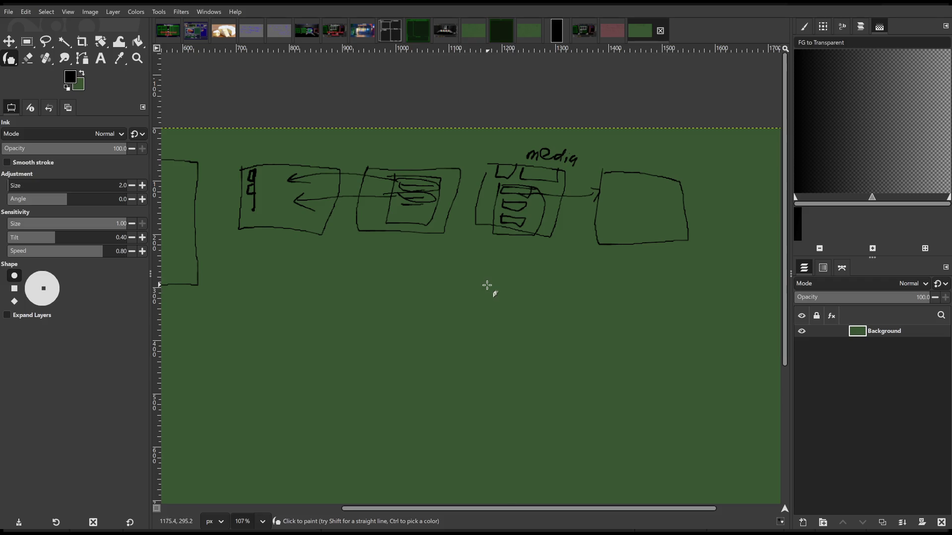
scroll(481, 280, down, 1)
scroll(474, 277, right, 1)
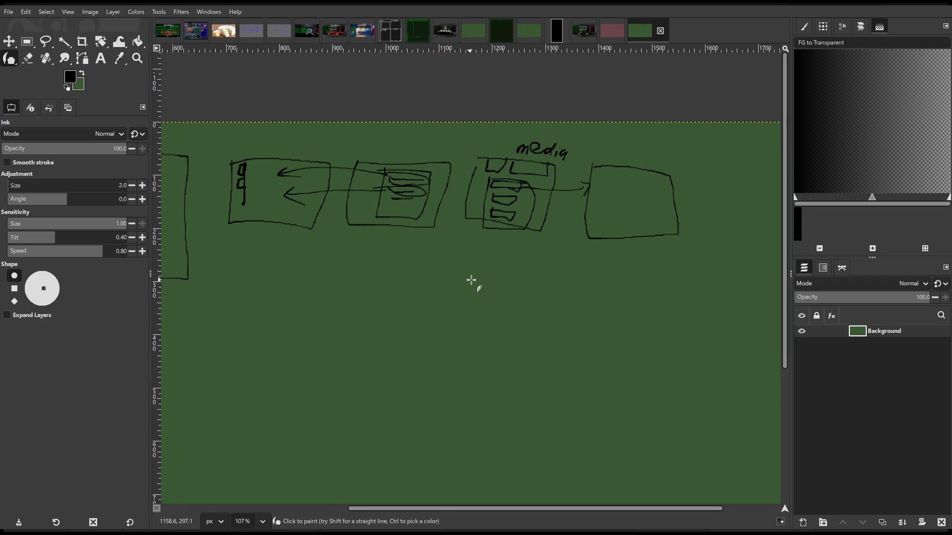
scroll(511, 277, left, 3)
scroll(508, 285, up, 1)
scroll(447, 268, right, 1)
mouse_move(401, 268)
mouse_down()
mouse_move(395, 291)
mouse_move(414, 293)
mouse_up()
mouse_move(422, 270)
mouse_down()
mouse_move(421, 285)
mouse_move(463, 289)
mouse_move(474, 307)
mouse_move(529, 255)
mouse_up()
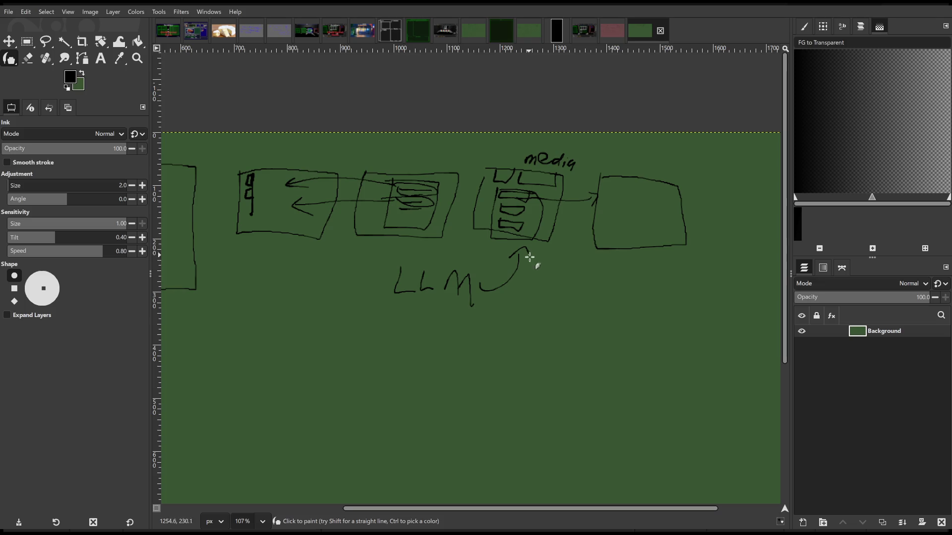
Draw a curved arrow from the left of LLM and close the loop beneath it
scroll(550, 297, left, 3)
scroll(567, 297, down, 1)
mouse_move(412, 295)
mouse_down()
mouse_move(402, 249)
mouse_move(415, 228)
mouse_move(422, 238)
mouse_up()
scroll(472, 312, left, 3)
scroll(473, 313, down, 1)
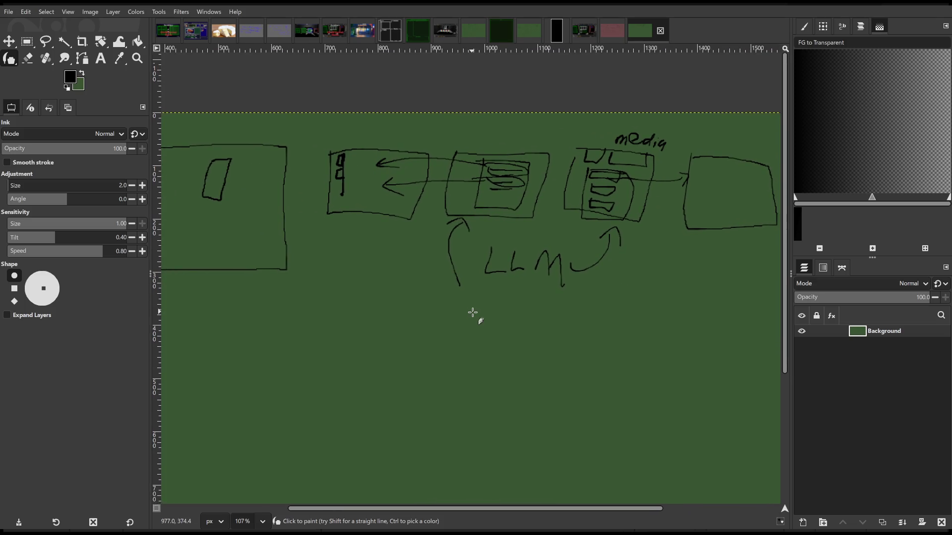
drag(457, 284, 493, 287)
Scribble lines inside the third box's panel
scroll(516, 325, down, 2)
scroll(528, 296, left, 2)
scroll(542, 333, up, 4)
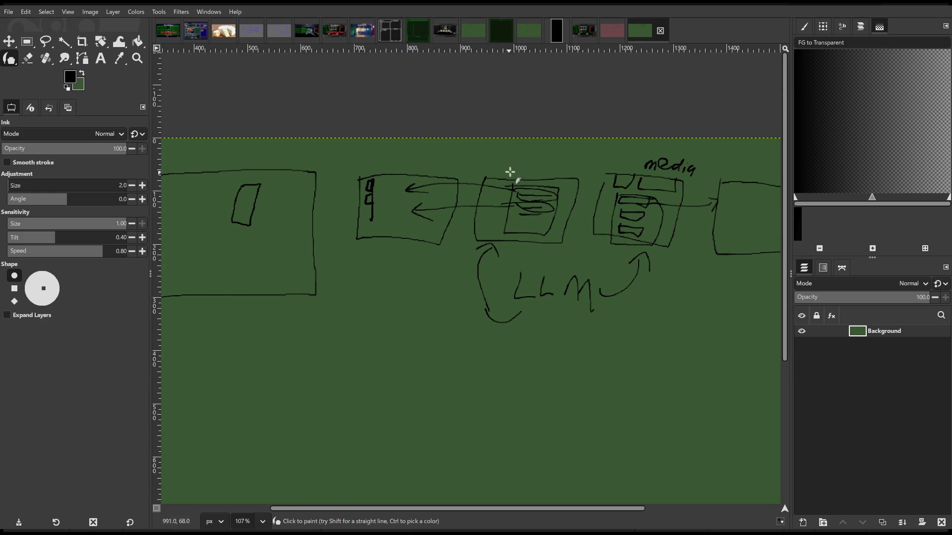
mouse_move(535, 188)
mouse_down()
mouse_move(538, 200)
mouse_move(590, 200)
mouse_up()
Mark a small x between the two middle boxes
mouse_move(458, 234)
mouse_down()
mouse_move(426, 219)
mouse_move(454, 204)
mouse_up()
mouse_move(569, 197)
mouse_down()
mouse_move(578, 210)
mouse_move(569, 211)
mouse_up()
mouse_move(561, 266)
mouse_down()
mouse_move(548, 284)
mouse_move(622, 283)
mouse_move(291, 297)
mouse_move(606, 254)
mouse_move(596, 276)
mouse_move(479, 241)
mouse_up()
scroll(585, 273, down, 5)
scroll(496, 230, up, 4)
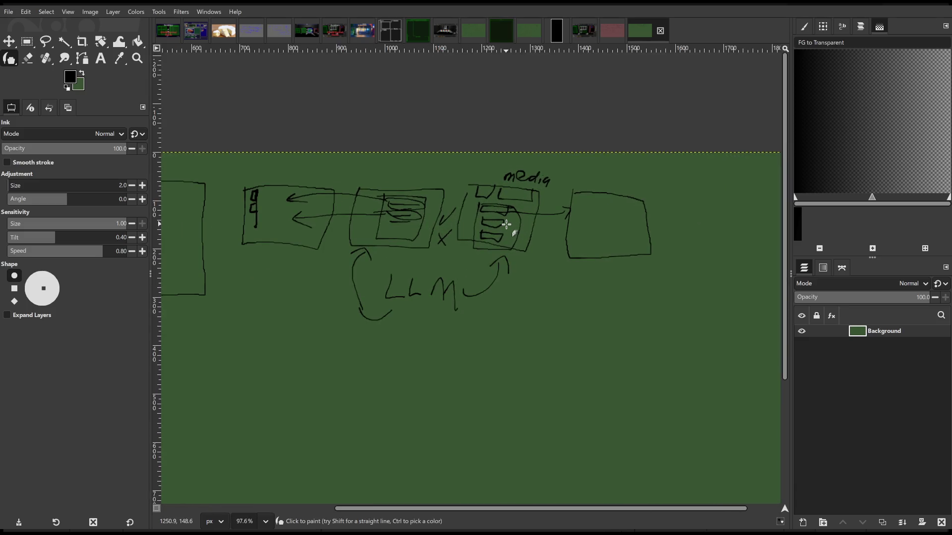
scroll(496, 265, left, 3)
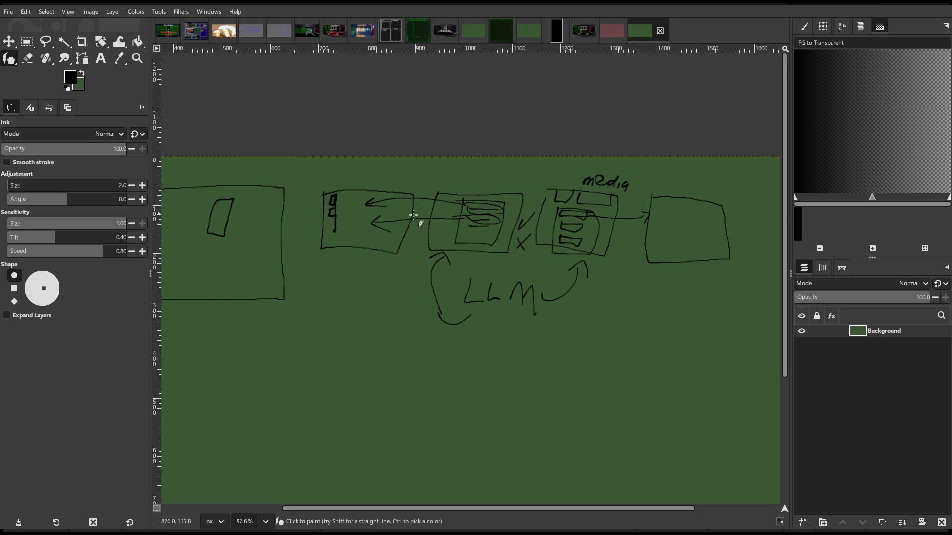
scroll(496, 216, up, 2)
scroll(431, 227, down, 2)
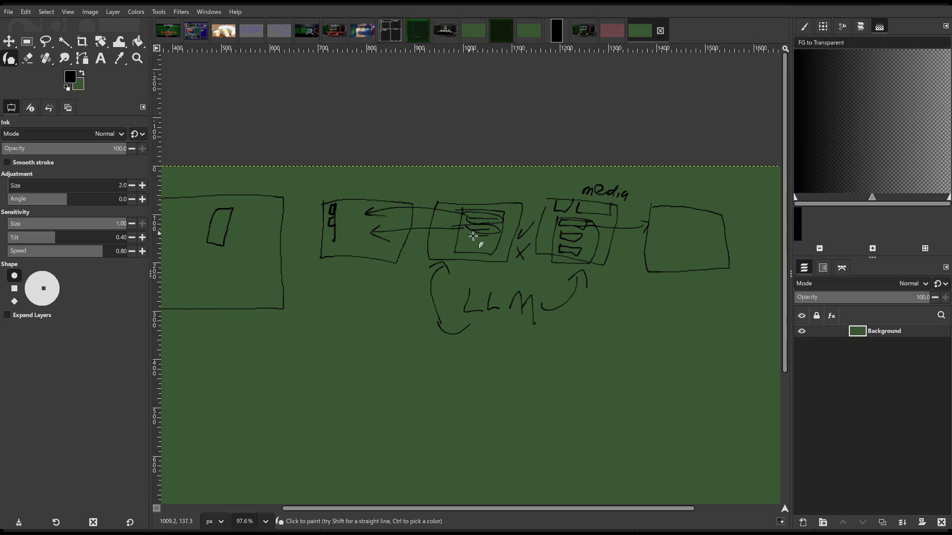
scroll(466, 233, down, 2)
scroll(476, 240, up, 2)
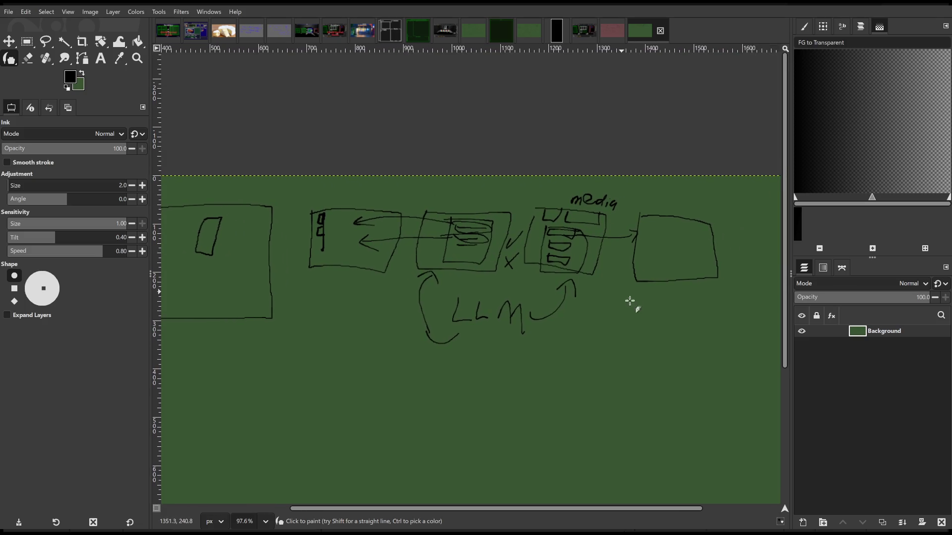
Draw a large rounded outline around the boxes and the LLM loop
scroll(498, 317, right, 5)
scroll(381, 325, left, 5)
mouse_move(291, 178)
mouse_down()
mouse_move(314, 301)
mouse_move(684, 355)
mouse_move(753, 181)
mouse_move(489, 164)
mouse_move(292, 180)
mouse_up()
scroll(484, 272, right, 4)
scroll(484, 272, down, 1)
scroll(390, 246, left, 1)
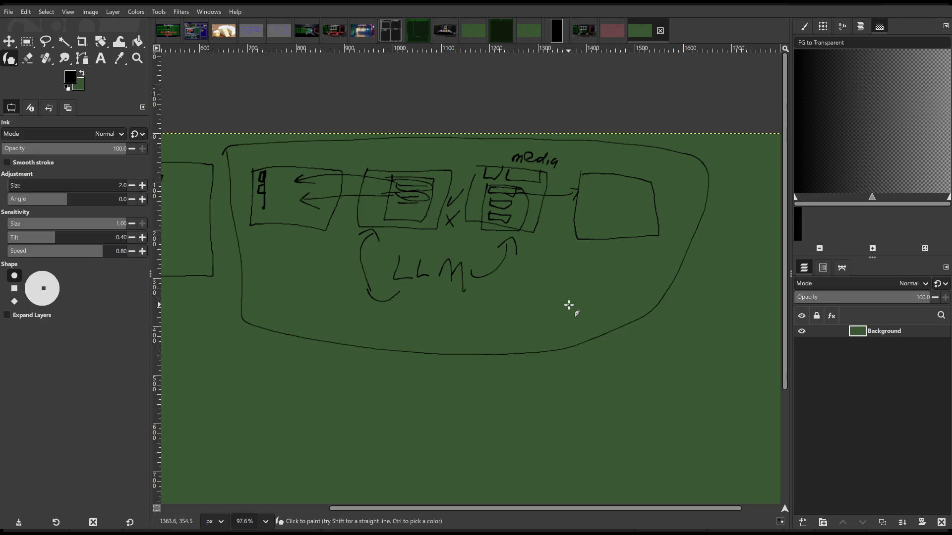
Add a curved arrow below the outline pointing up at it
scroll(571, 328, down, 1)
scroll(571, 329, left, 1)
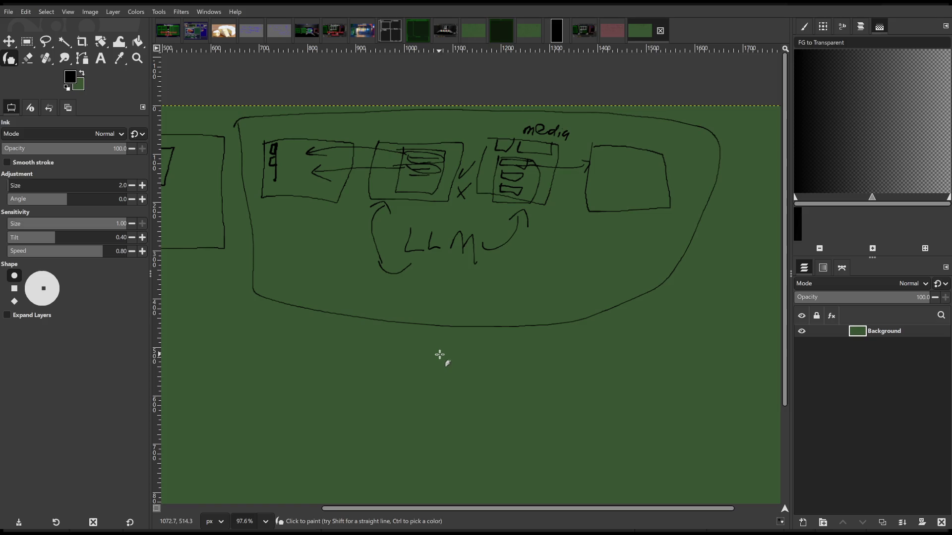
mouse_move(415, 382)
mouse_down()
mouse_move(448, 346)
mouse_move(433, 355)
mouse_up()
scroll(473, 372, down, 1)
scroll(474, 371, right, 1)
scroll(473, 372, down, 1)
scroll(474, 371, right, 1)
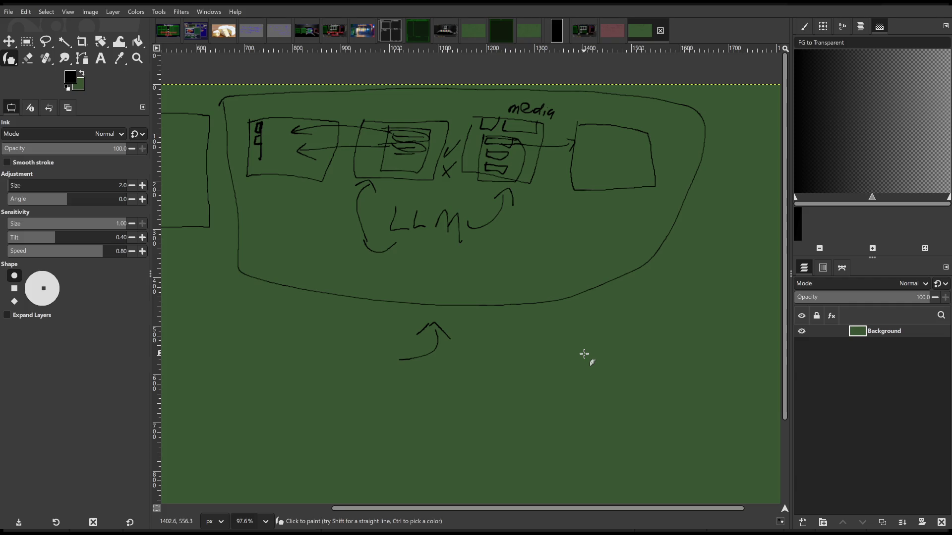
Draw a new box left of LLM with a small square inside, undoing a stray stroke
mouse_move(591, 347)
mouse_down()
mouse_move(647, 347)
mouse_move(600, 389)
mouse_move(676, 353)
mouse_move(608, 366)
mouse_up()
mouse_move(601, 246)
mouse_down()
mouse_move(638, 240)
mouse_move(613, 244)
mouse_move(635, 232)
mouse_move(679, 240)
mouse_move(563, 246)
mouse_move(634, 177)
mouse_up()
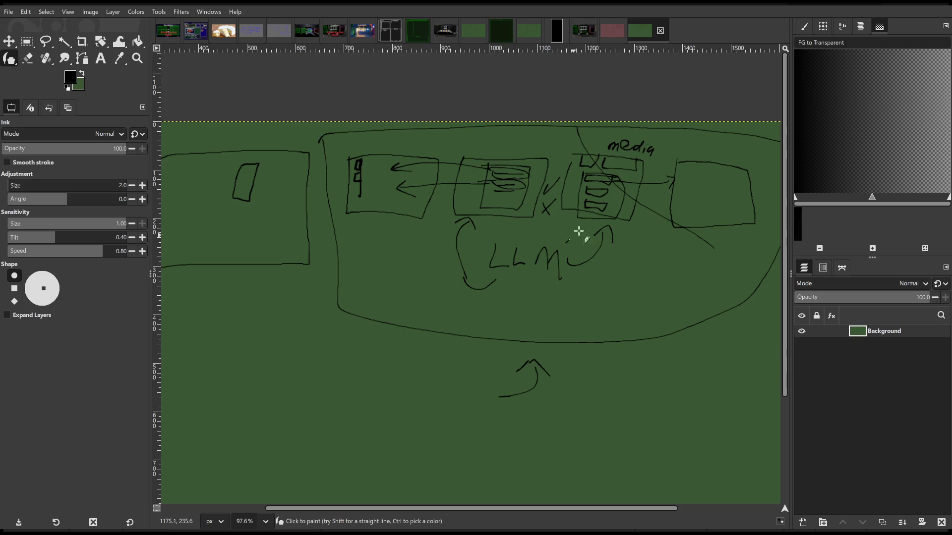
mouse_move(574, 234)
mouse_down()
mouse_move(699, 202)
mouse_move(569, 223)
mouse_up()
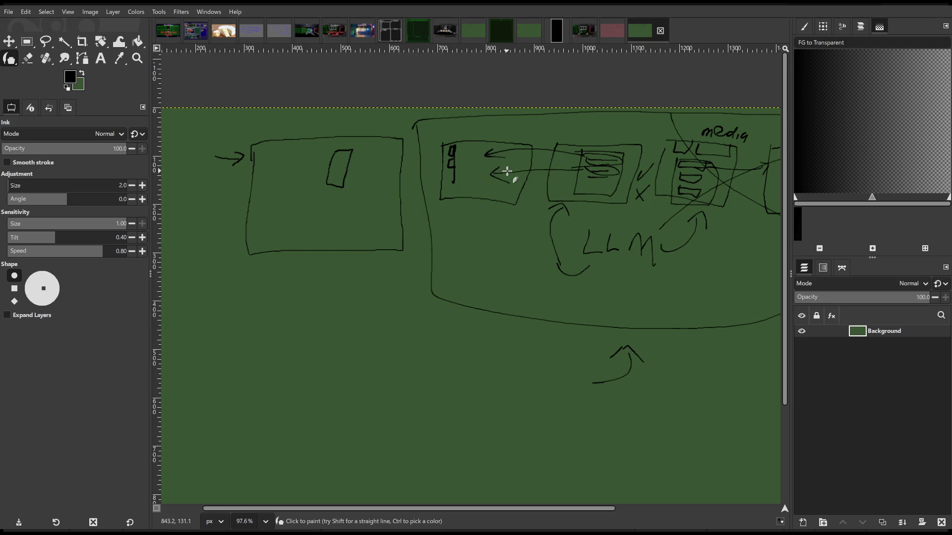
scroll(506, 174, right, 2)
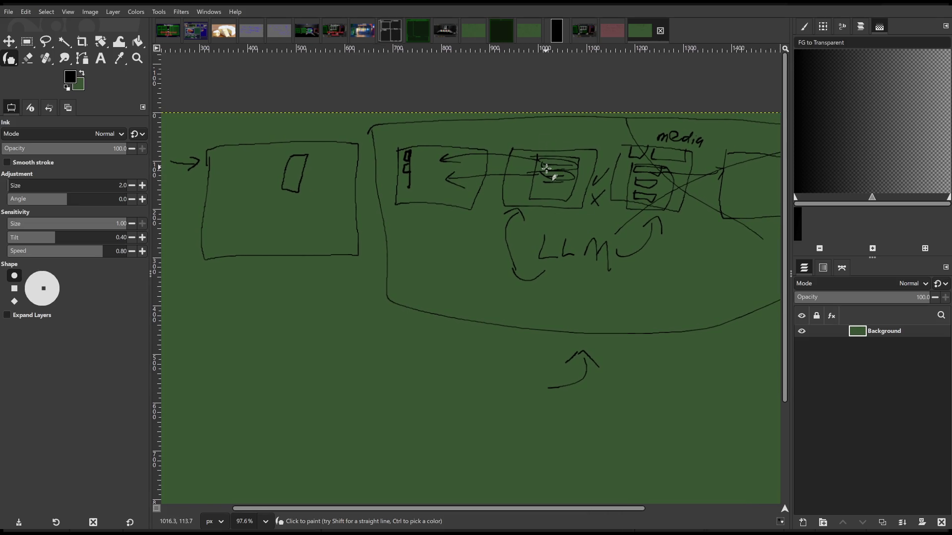
drag(565, 199, 567, 181)
scroll(653, 200, down, 2)
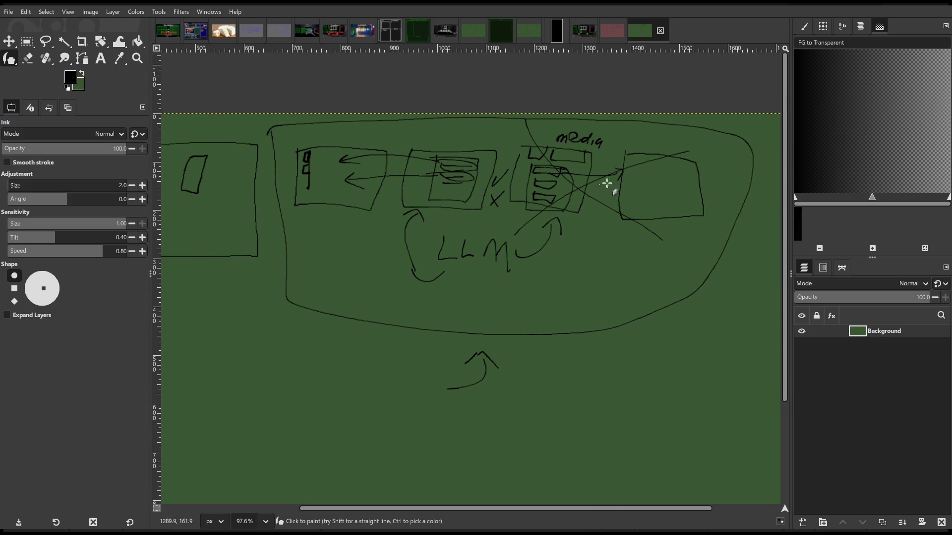
scroll(640, 204, up, 2)
mouse_move(432, 240)
mouse_down()
mouse_move(453, 278)
mouse_move(430, 226)
mouse_move(448, 270)
mouse_move(474, 239)
mouse_move(439, 235)
mouse_up()
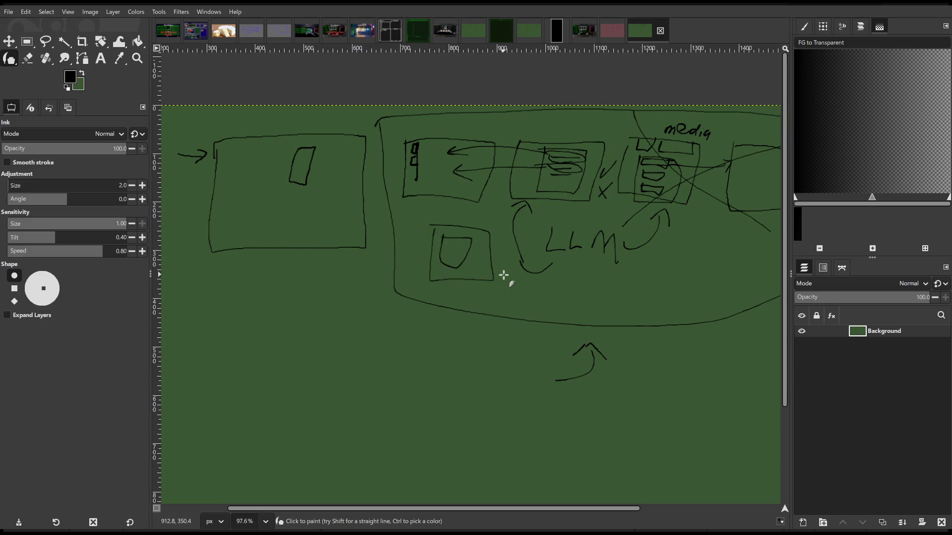
key(ctrl+z)
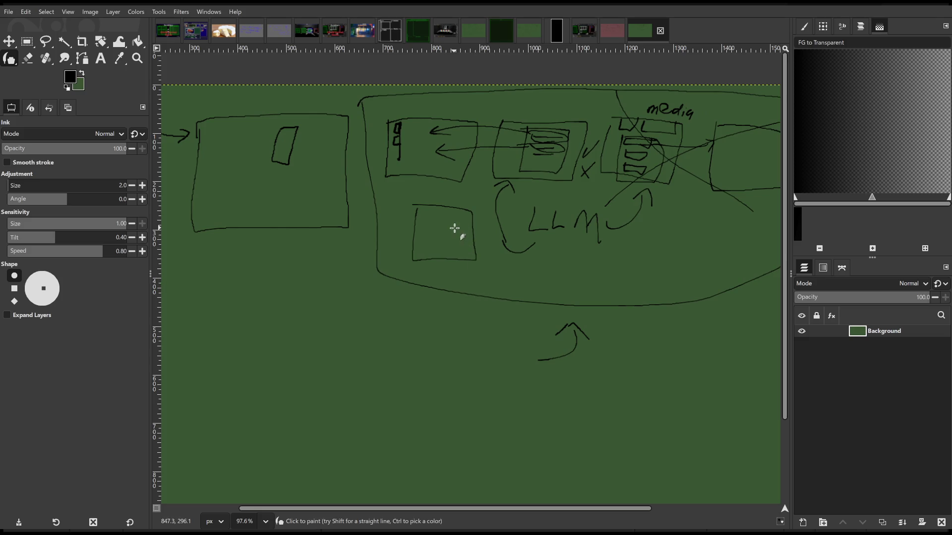
mouse_move(452, 214)
mouse_down()
mouse_move(477, 240)
mouse_move(453, 217)
mouse_up()
Add two small squares beneath the new box and a curved arrow above the top boxes
mouse_move(466, 280)
mouse_down()
mouse_move(473, 264)
mouse_move(493, 285)
mouse_move(467, 280)
mouse_move(542, 273)
mouse_move(512, 284)
mouse_up()
drag(619, 270, 605, 314)
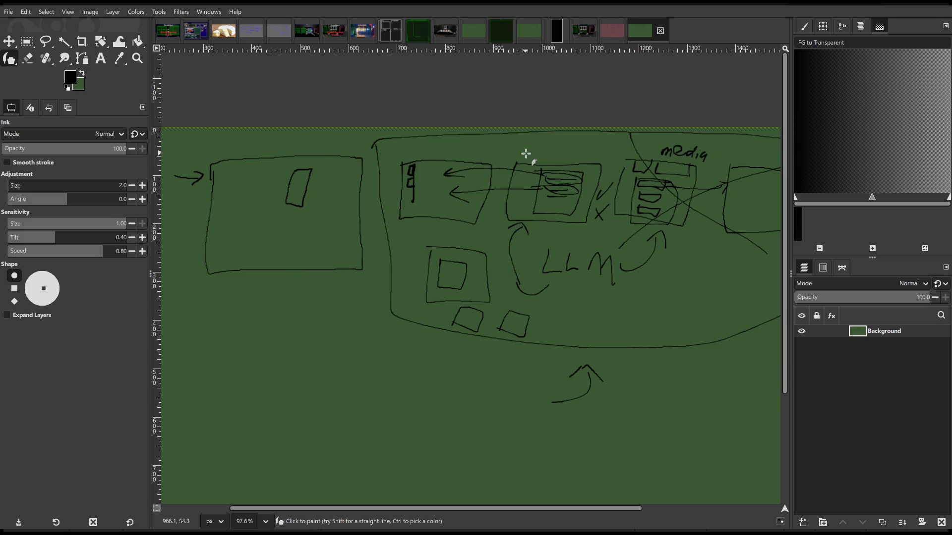
mouse_move(533, 157)
mouse_down()
mouse_move(509, 141)
mouse_move(482, 150)
mouse_up()
scroll(452, 225, right, 5)
scroll(453, 226, down, 2)
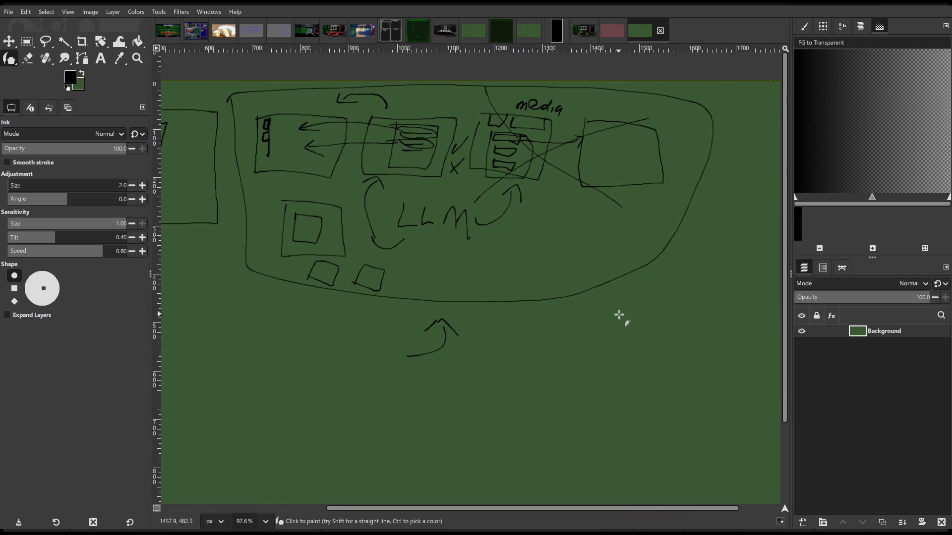
scroll(425, 331, down, 5)
scroll(425, 331, left, 10)
Dot scatter data points below the diagram, undoing a few stray dots and adding a dash
drag(449, 322, 467, 326)
click(467, 306)
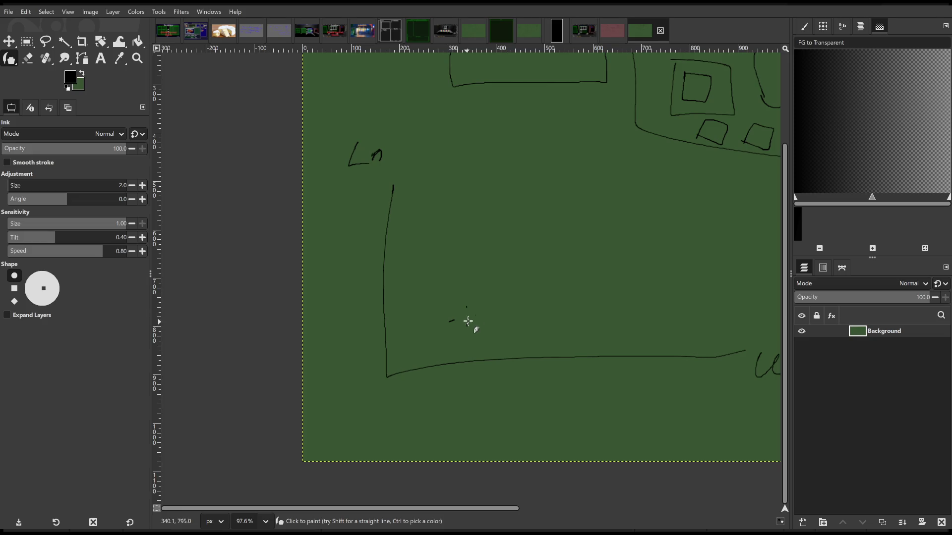
click(482, 327)
click(557, 264)
click(560, 252)
click(570, 256)
click(573, 267)
click(575, 240)
key(ctrl+z)
key(ctrl+z)
key(ctrl+z)
mouse_move(503, 275)
mouse_down()
mouse_move(538, 267)
mouse_move(512, 243)
mouse_move(563, 245)
mouse_move(567, 213)
mouse_move(549, 251)
mouse_move(592, 243)
mouse_move(571, 294)
mouse_move(608, 298)
mouse_up()
Draw a rising trend line, vertical and horizontal reading lines, and write (w) under the Ln label
scroll(601, 270, right, 5)
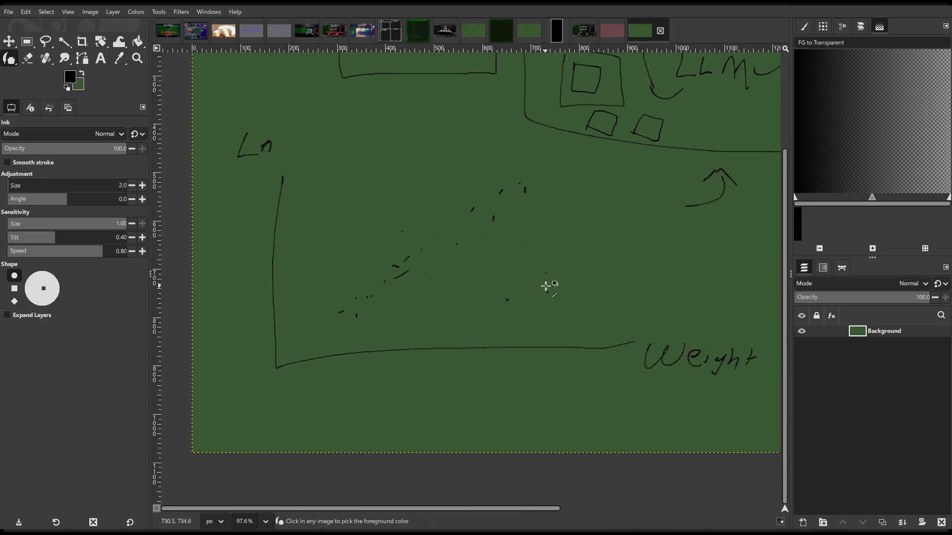
ctrl+scroll(546, 286, down, 2)
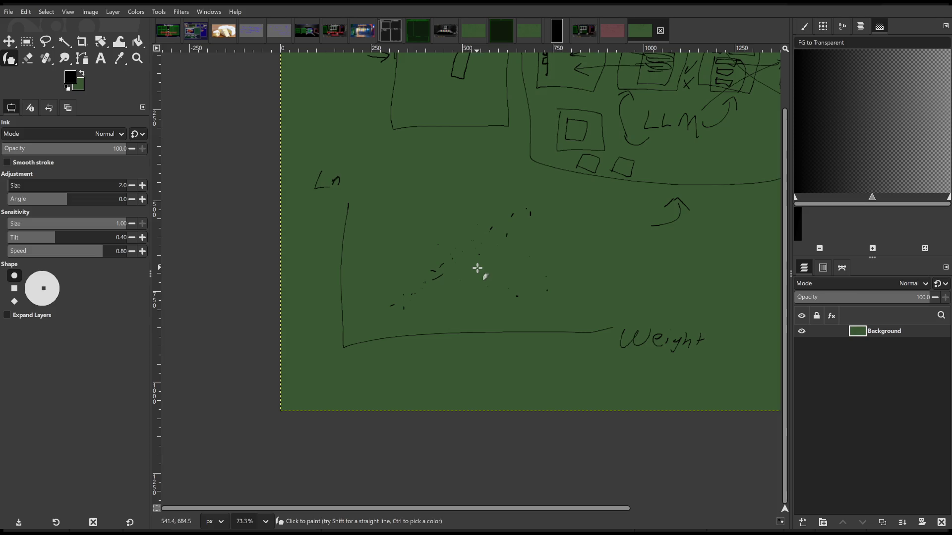
mouse_move(357, 335)
mouse_down()
mouse_move(454, 295)
mouse_move(612, 209)
mouse_up()
drag(590, 308, 601, 286)
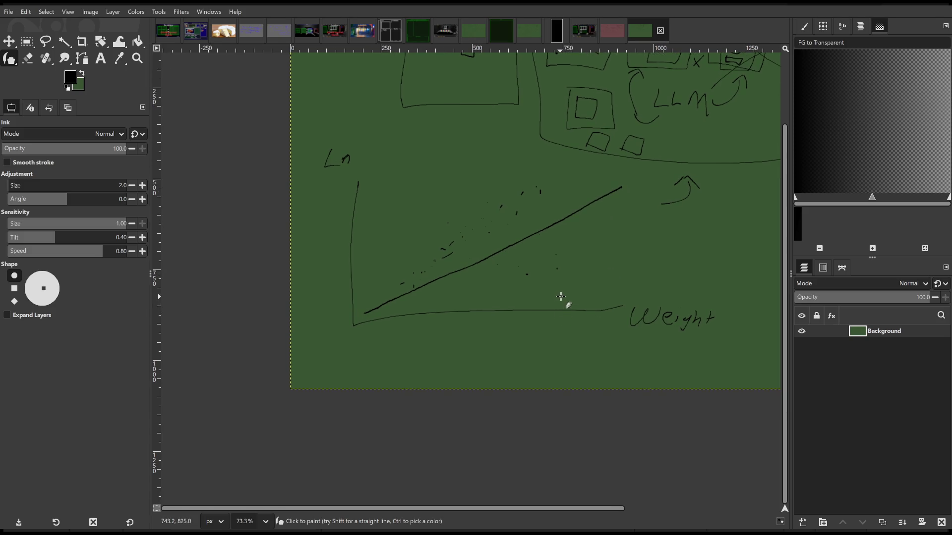
drag(561, 294, 561, 326)
mouse_move(564, 306)
mouse_down()
mouse_move(569, 209)
mouse_move(350, 224)
mouse_up()
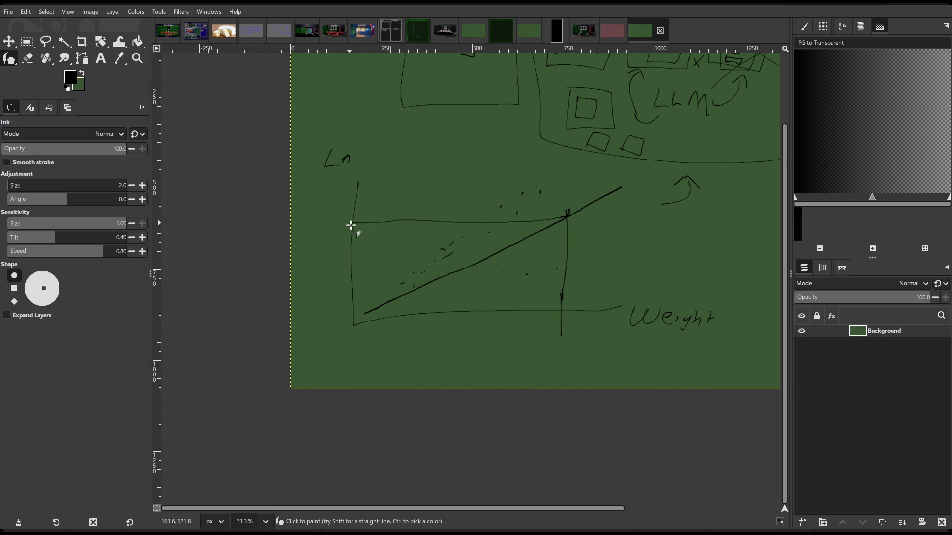
drag(338, 180, 353, 183)
drag(355, 179, 342, 219)
Undo all the graph strokes with Ctrl+Z, briefly redoing and then undoing them again
scroll(561, 257, up, 2)
scroll(561, 257, right, 3)
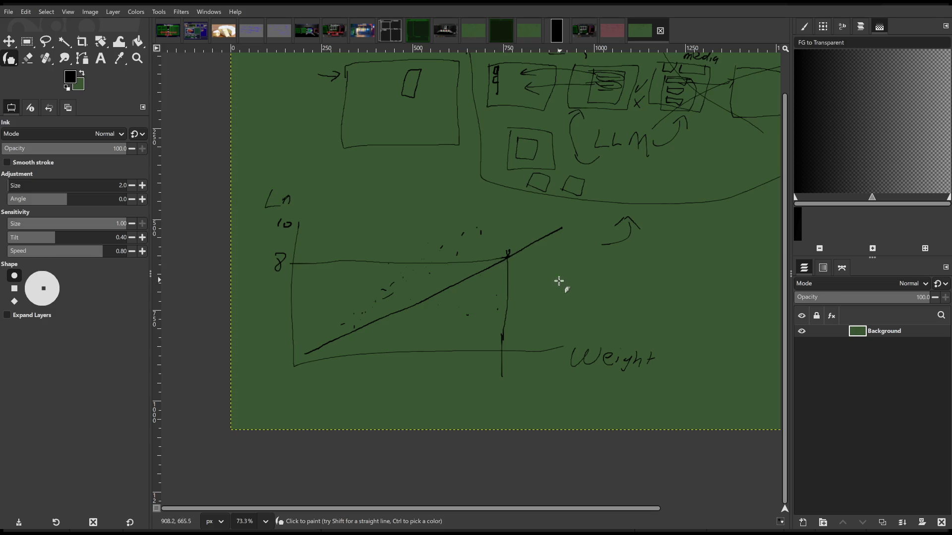
scroll(551, 285, right, 1)
scroll(551, 286, up, 1)
key(ctrl)
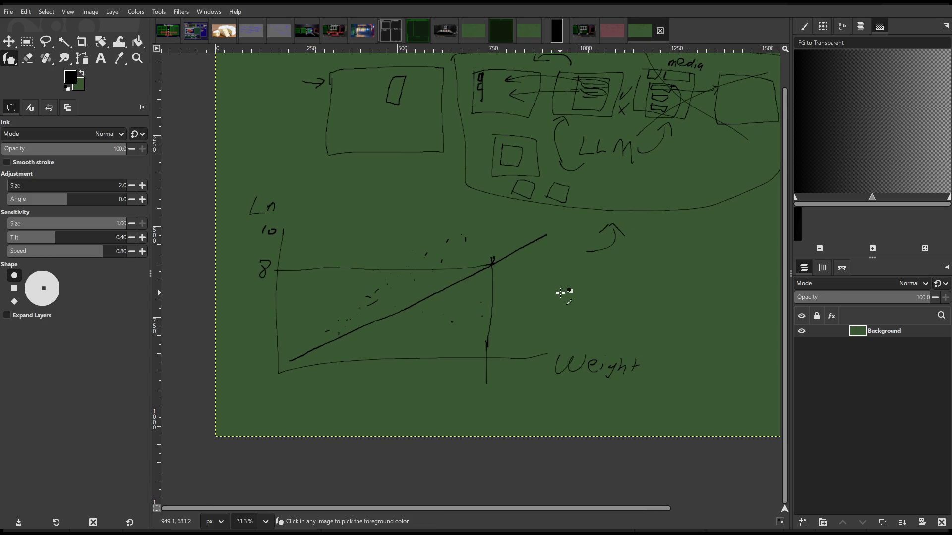
key(ctrl+z)
key(ctrl+z)
key(ctrl+z)
key(ctrl+z)
key(ctrl+z)
key(ctrl+z)
key(ctrl+z)
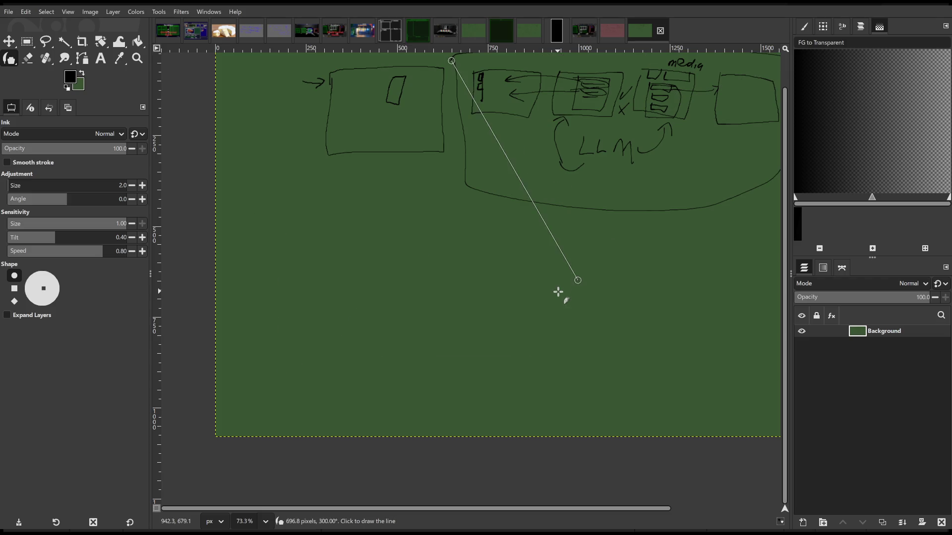
key(ctrl+y)
key(ctrl+y)
key(ctrl+y)
key(ctrl+y)
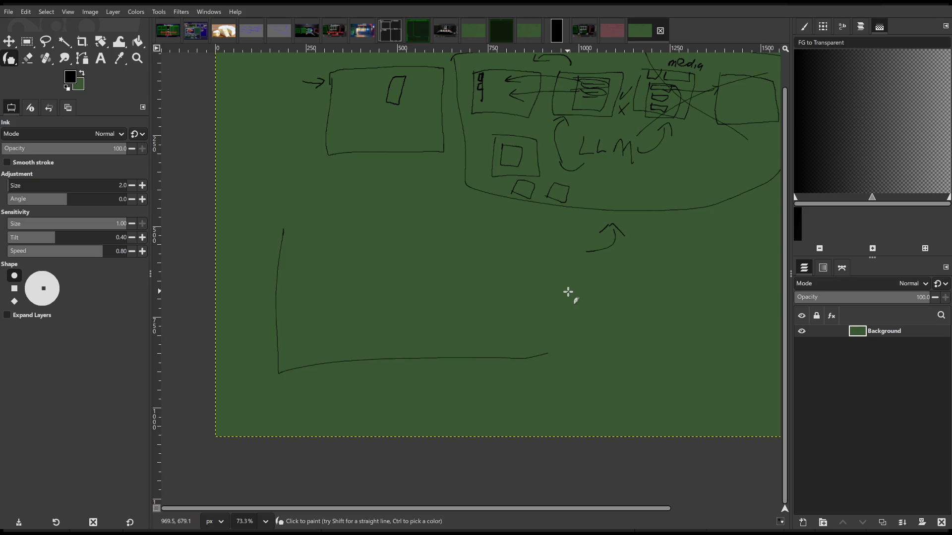
key(ctrl+z)
scroll(538, 297, right, 5)
scroll(537, 298, up, 1)
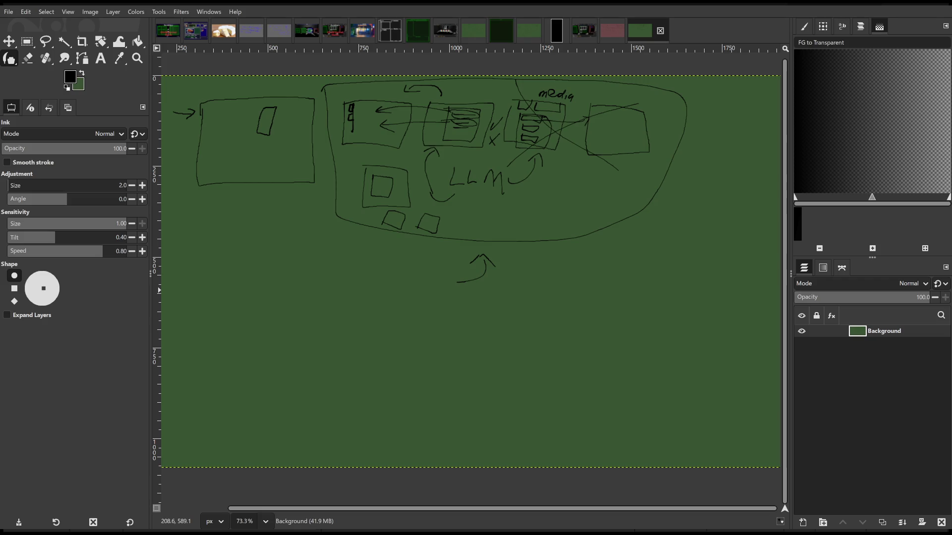
scroll(404, 266, up, 3)
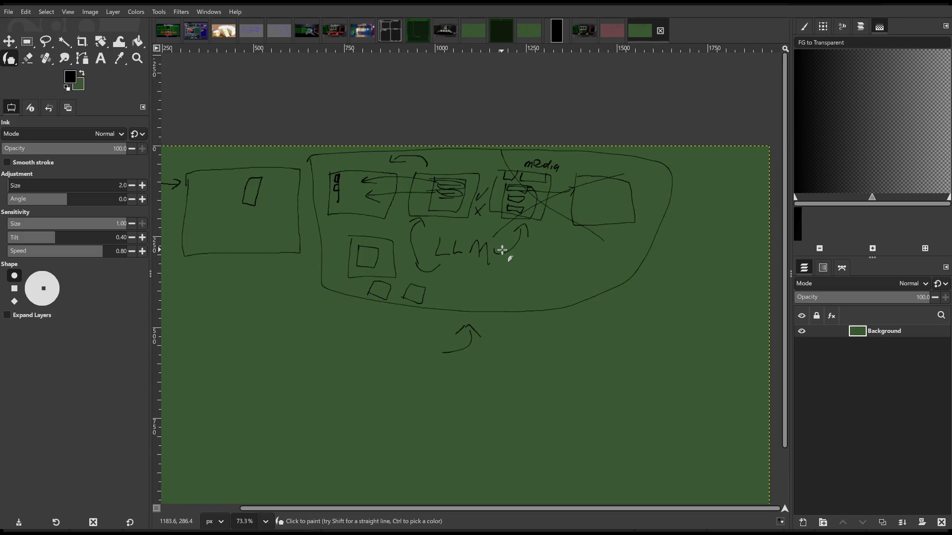
scroll(496, 263, left, 2)
scroll(496, 262, up, 1)
scroll(411, 225, left, 2)
scroll(410, 225, down, 1)
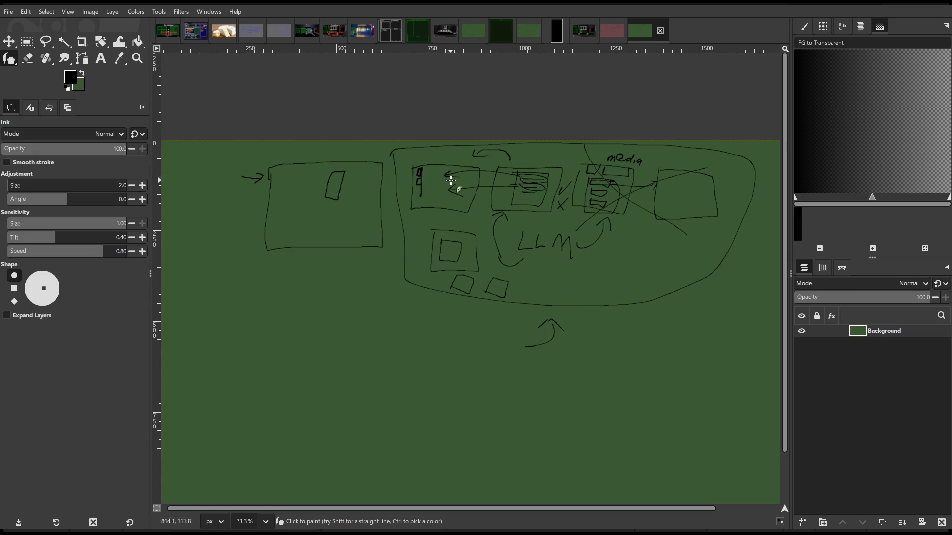
scroll(426, 203, right, 2)
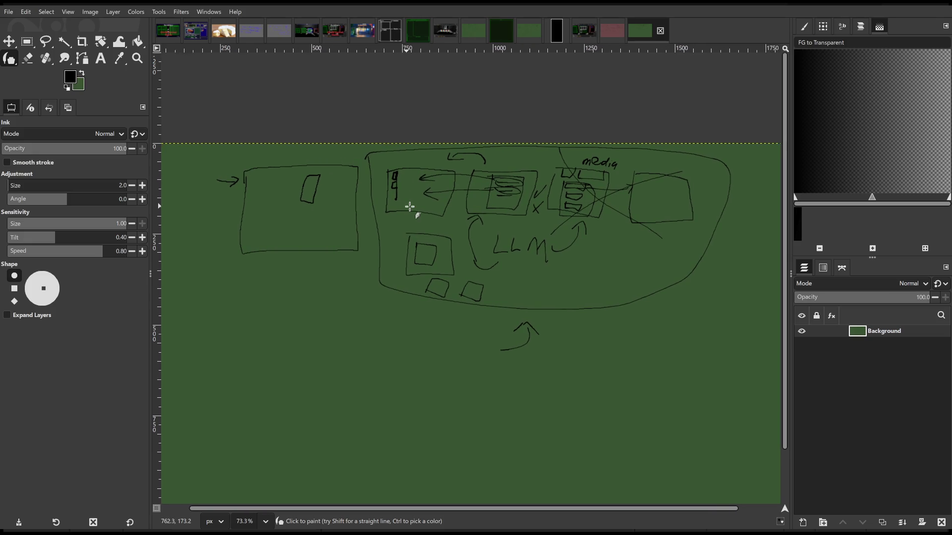
drag(482, 209, 415, 214)
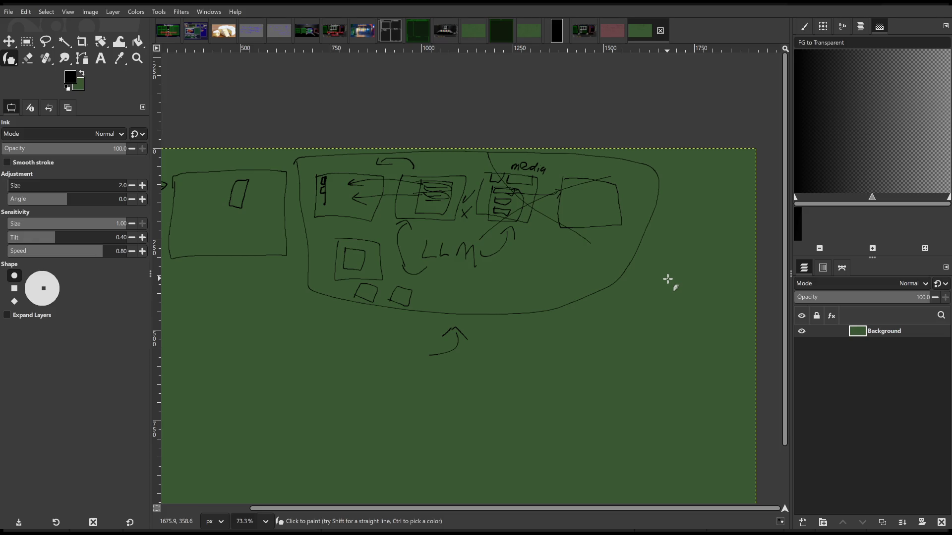
mouse_move(667, 268)
mouse_down()
mouse_move(707, 270)
mouse_move(719, 280)
mouse_up()
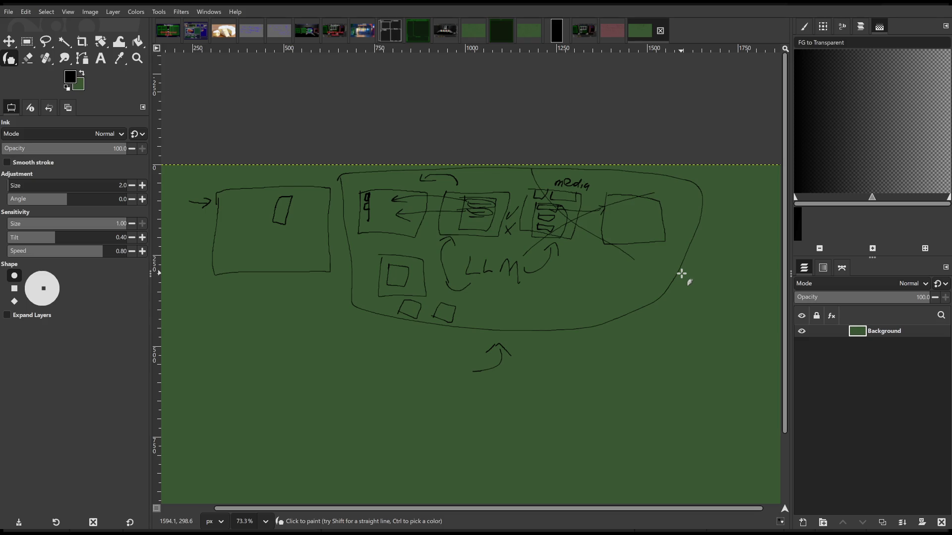
scroll(548, 282, right, 3)
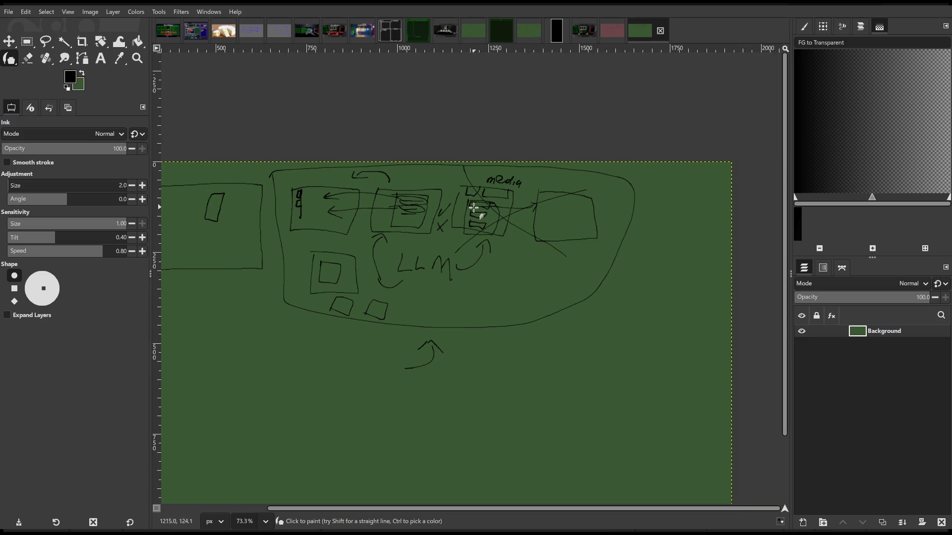
mouse_move(464, 182)
mouse_down()
mouse_move(450, 213)
mouse_move(506, 253)
mouse_move(454, 172)
mouse_up()
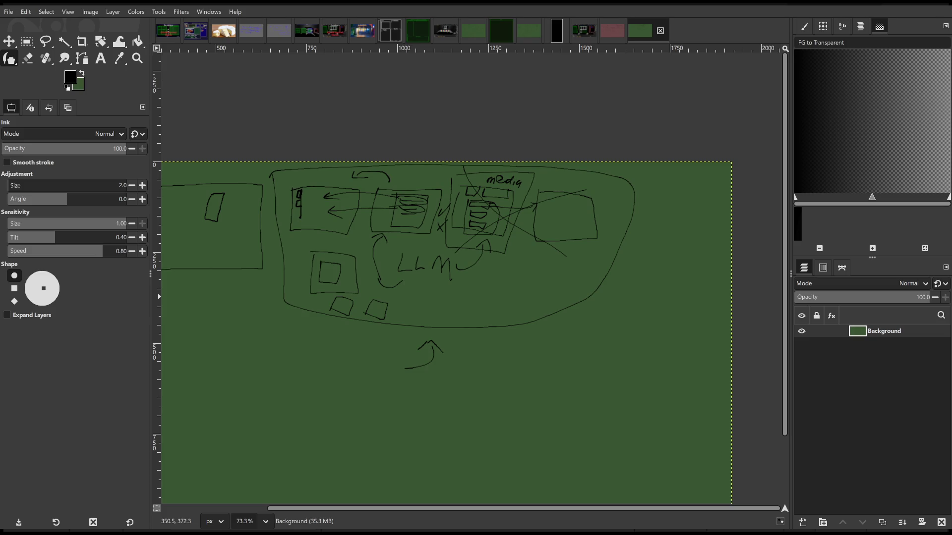
Add a bracket, an inner stroke and a small rectangle inside the left box
drag(282, 295, 425, 312)
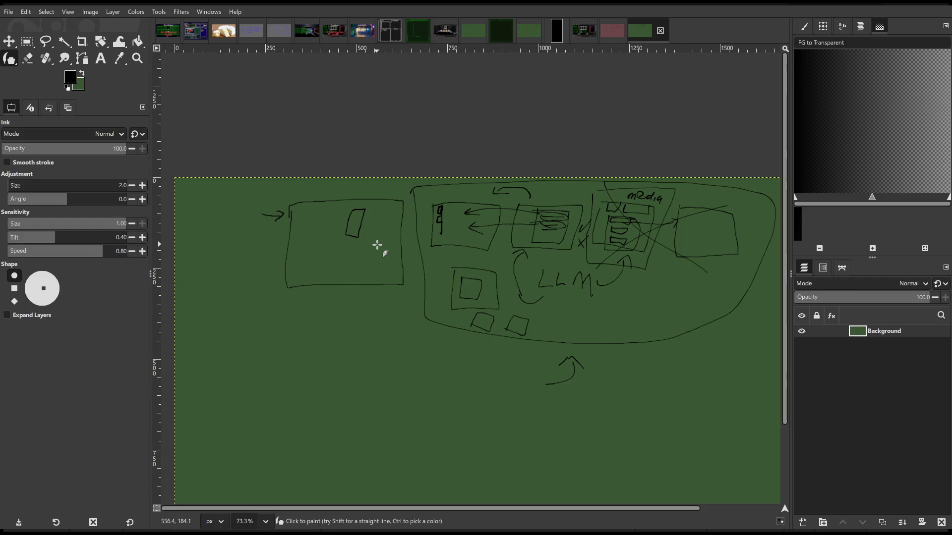
drag(369, 264, 405, 275)
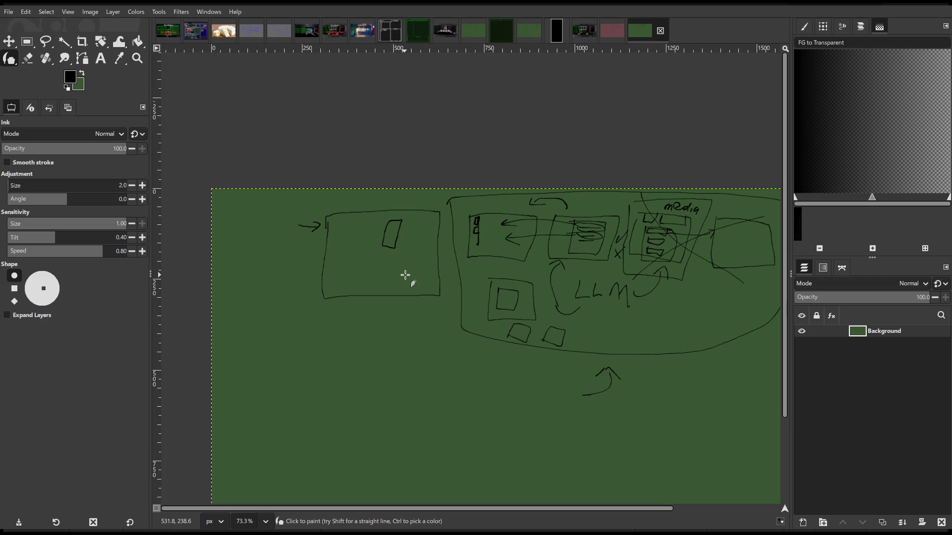
mouse_move(403, 277)
mouse_down()
mouse_move(419, 276)
mouse_move(410, 282)
mouse_up()
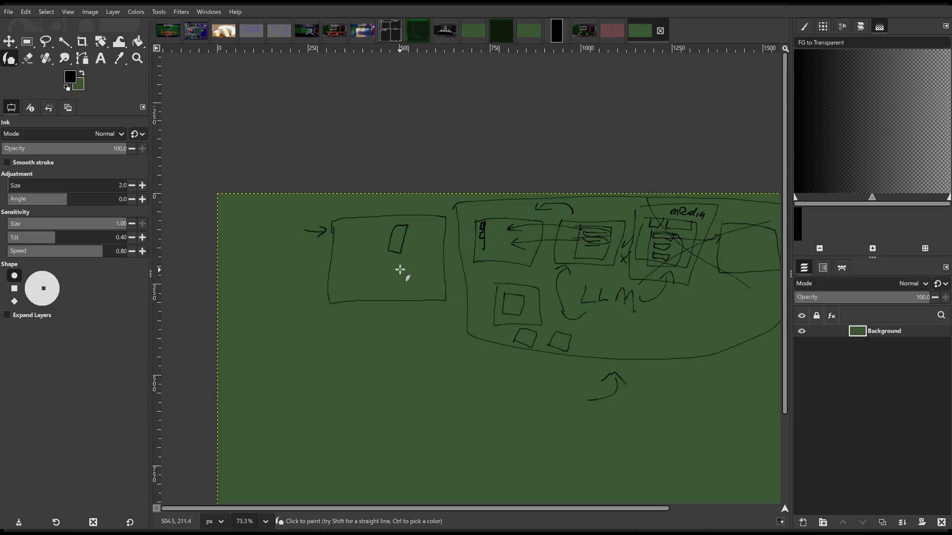
mouse_move(442, 236)
mouse_down()
mouse_move(437, 272)
mouse_move(446, 283)
mouse_up()
mouse_move(395, 266)
mouse_down()
mouse_move(406, 286)
mouse_move(395, 264)
mouse_move(365, 283)
mouse_move(369, 266)
mouse_up()
mouse_move(368, 233)
mouse_down()
mouse_move(384, 237)
mouse_move(371, 237)
mouse_up()
Draw a box below the left rectangle, then undo it
mouse_move(362, 331)
mouse_down()
mouse_move(352, 384)
mouse_move(413, 326)
mouse_move(359, 329)
mouse_move(393, 368)
mouse_move(371, 353)
mouse_up()
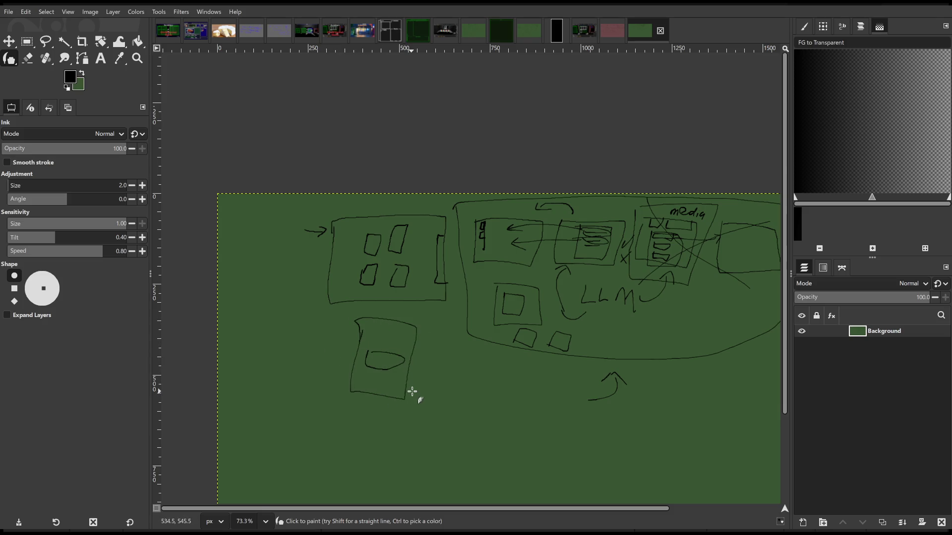
key(ctrl+z)
key(ctrl+z)
key(ctrl+z)
scroll(400, 344, right, 2)
scroll(387, 313, left, 1)
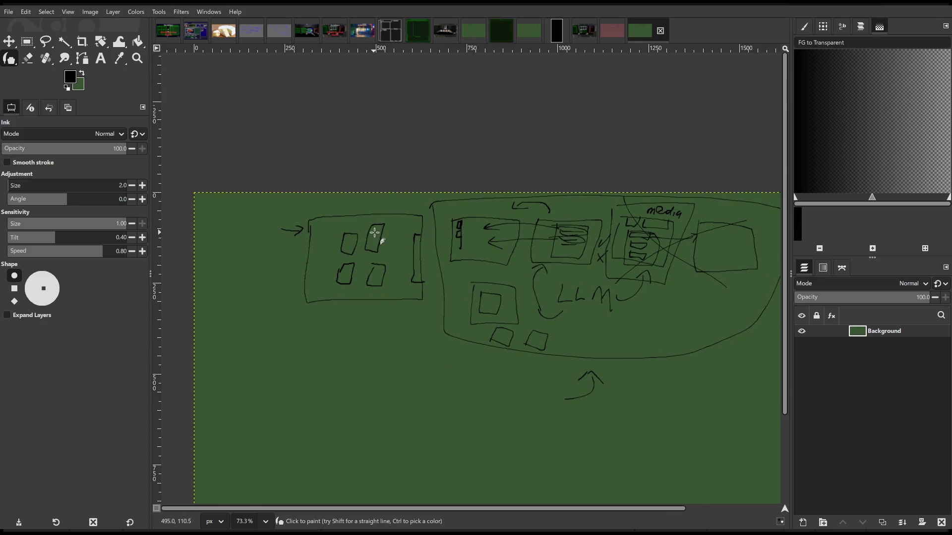
mouse_move(375, 196)
mouse_down()
mouse_move(369, 243)
mouse_move(394, 244)
mouse_move(389, 197)
mouse_move(374, 197)
mouse_up()
mouse_move(373, 245)
mouse_down()
mouse_move(382, 248)
mouse_move(372, 244)
mouse_up()
mouse_move(442, 385)
mouse_down()
mouse_move(399, 347)
mouse_move(408, 351)
mouse_up()
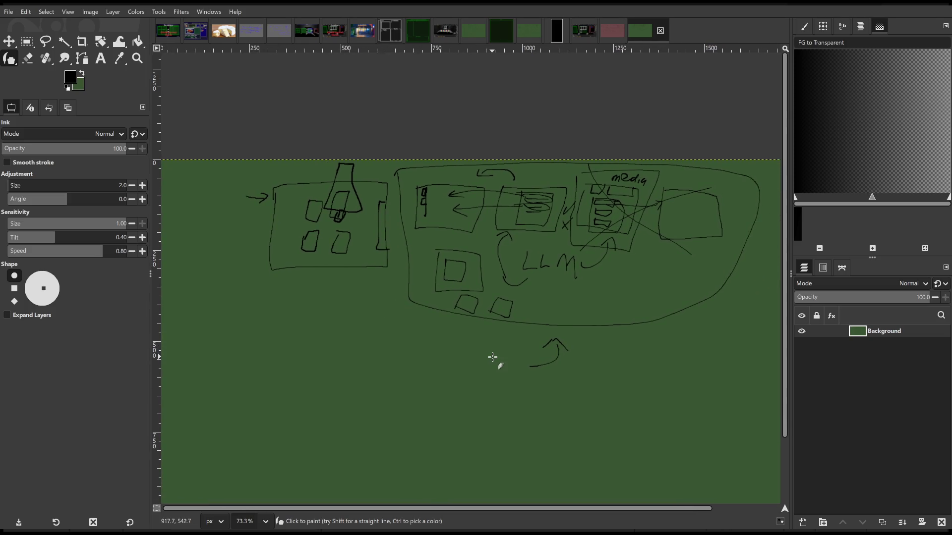
drag(492, 358, 580, 419)
mouse_move(388, 268)
mouse_down()
mouse_move(463, 234)
mouse_move(434, 205)
mouse_up()
key(ctrl+z)
key(ctrl+z)
key(ctrl+z)
mouse_move(490, 386)
mouse_down()
mouse_move(330, 344)
mouse_move(447, 304)
mouse_up()
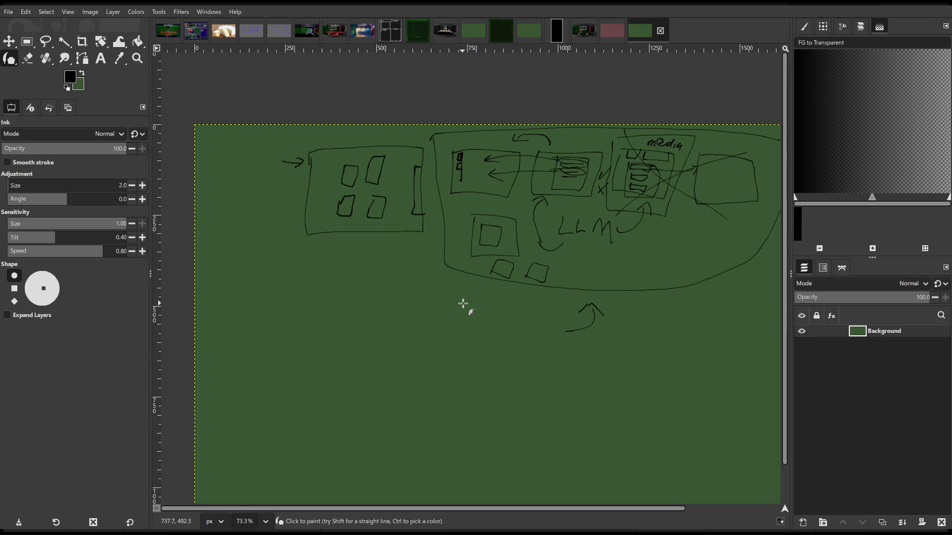
scroll(470, 310, down, 2)
Ink four boxes side by side, a long underline beneath them, and a downward arrow
mouse_move(472, 312)
mouse_down()
mouse_move(521, 328)
mouse_move(453, 323)
mouse_move(500, 322)
mouse_up()
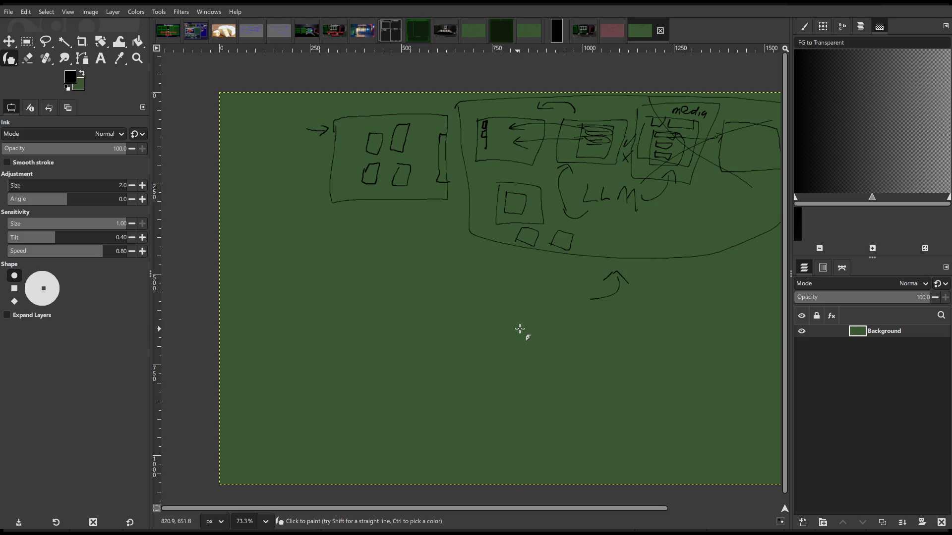
mouse_move(590, 331)
mouse_down()
mouse_move(465, 337)
mouse_move(527, 358)
mouse_up()
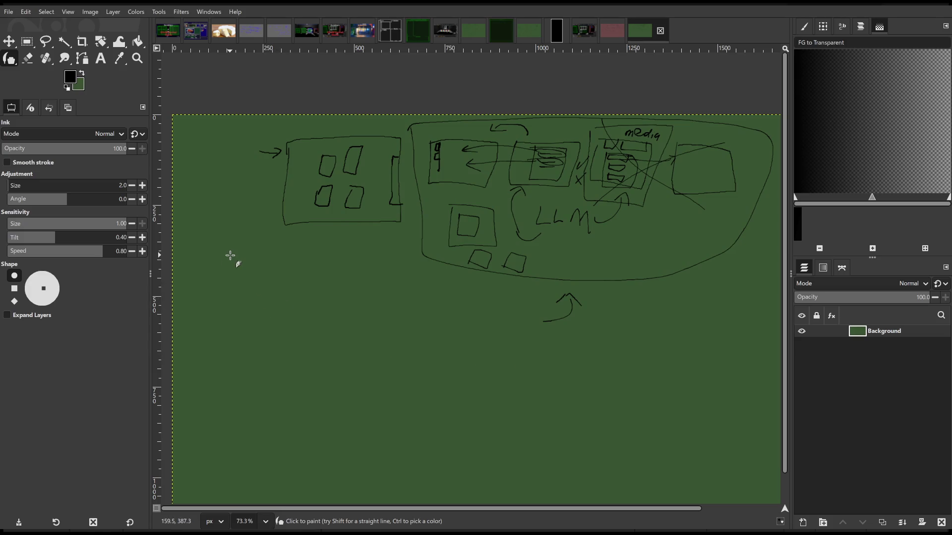
mouse_move(230, 255)
mouse_down()
mouse_move(233, 293)
mouse_move(229, 253)
mouse_up()
mouse_move(288, 254)
mouse_down()
mouse_move(325, 289)
mouse_move(283, 255)
mouse_up()
mouse_move(348, 260)
mouse_down()
mouse_move(384, 267)
mouse_move(347, 257)
mouse_up()
mouse_move(407, 263)
mouse_down()
mouse_move(404, 294)
mouse_move(408, 267)
mouse_up()
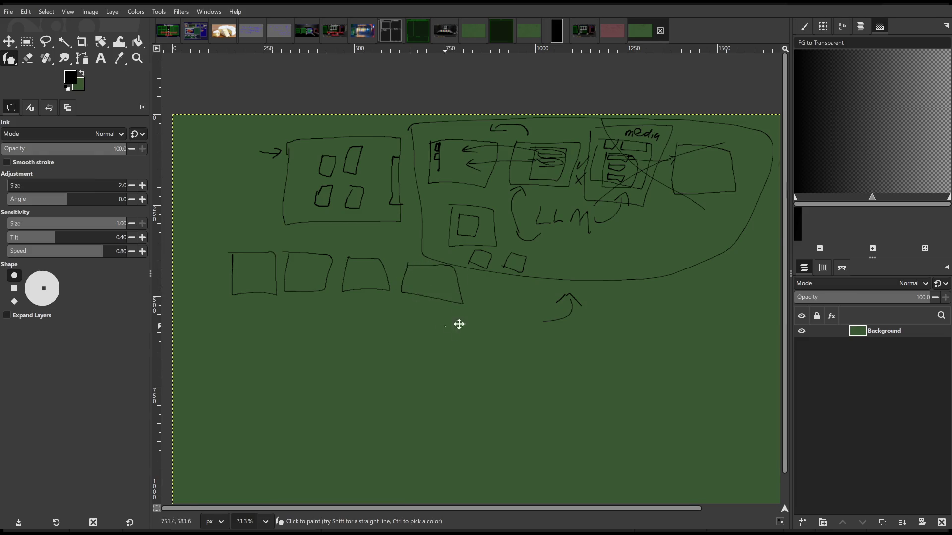
drag(451, 326, 465, 300)
drag(244, 281, 514, 300)
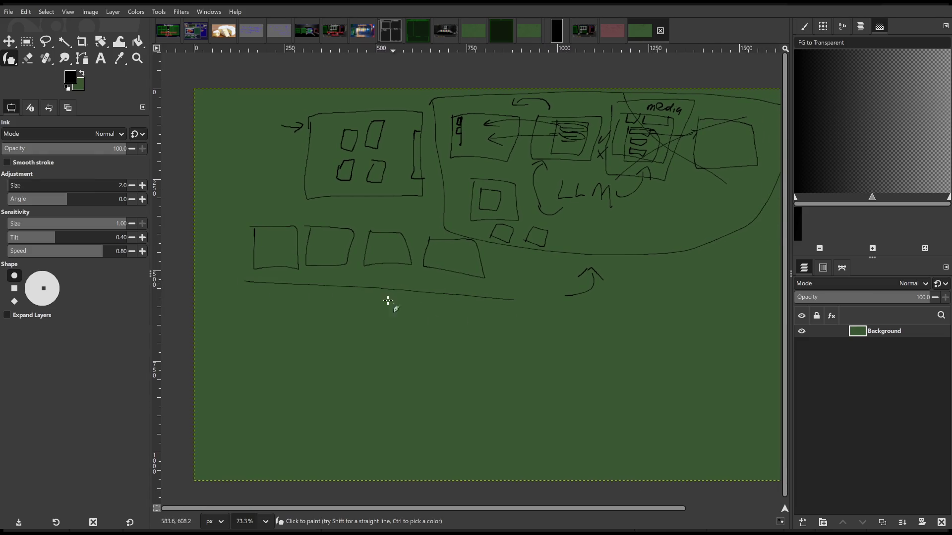
mouse_move(371, 287)
mouse_down()
mouse_move(357, 308)
mouse_move(392, 298)
mouse_up()
Draw the top edge of a large empty box at lower left
mouse_move(300, 331)
mouse_down()
mouse_move(496, 337)
mouse_move(323, 410)
mouse_move(305, 331)
mouse_up()
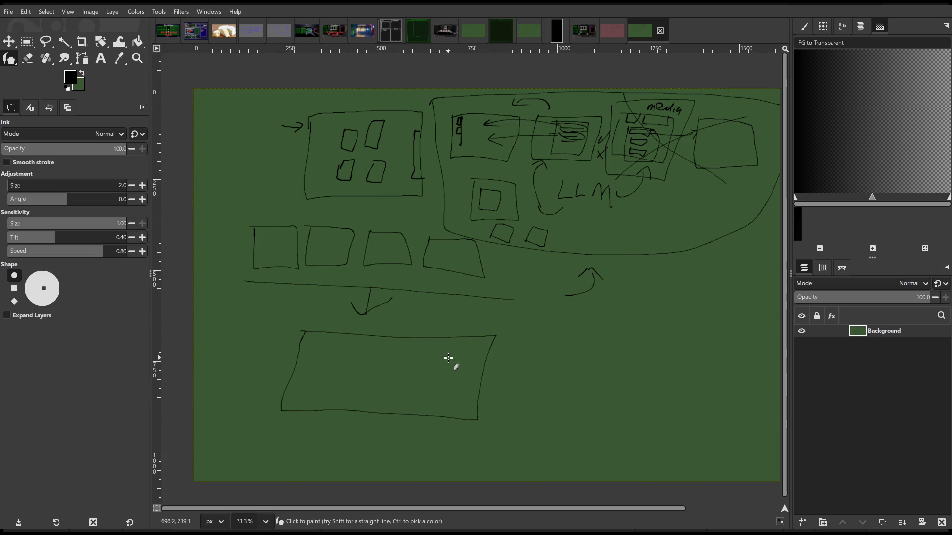
mouse_move(465, 359)
mouse_down()
mouse_move(422, 367)
mouse_move(465, 381)
mouse_up()
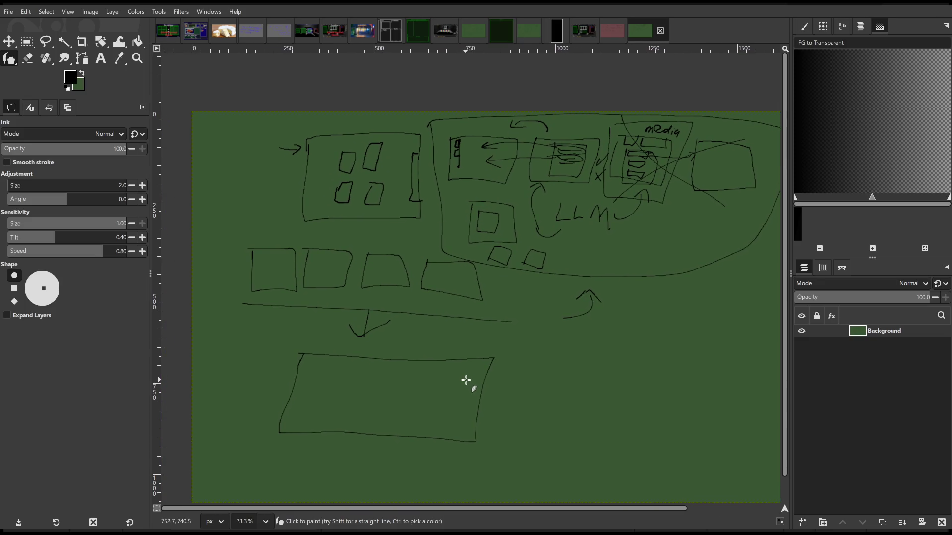
mouse_move(490, 395)
mouse_down()
mouse_move(389, 374)
mouse_move(471, 357)
mouse_up()
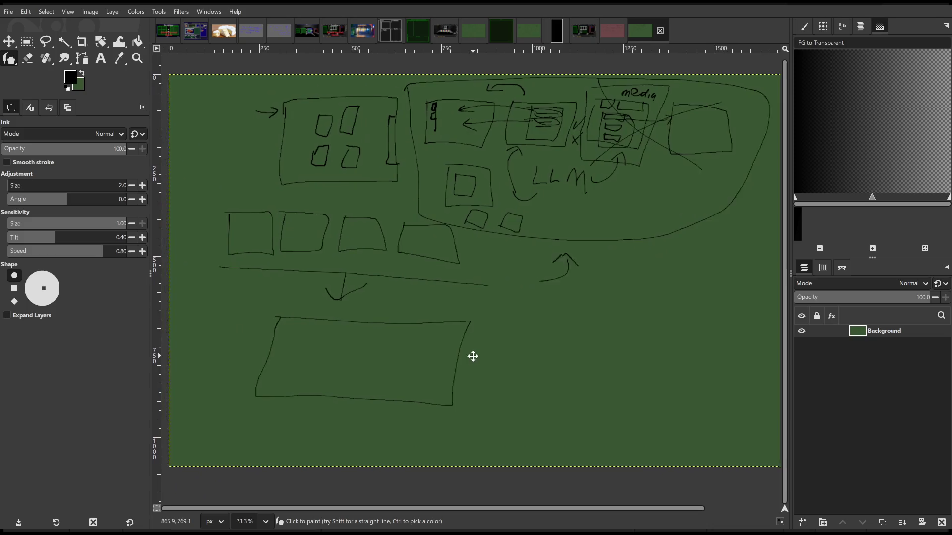
mouse_move(656, 401)
mouse_down()
mouse_move(413, 361)
mouse_move(462, 389)
mouse_move(414, 334)
mouse_move(419, 352)
mouse_move(457, 314)
mouse_move(453, 292)
mouse_move(467, 301)
mouse_up()
Draw a right-hand box containing an animal with legs and body, plus a sun top-right
mouse_move(487, 262)
mouse_down()
mouse_move(480, 304)
mouse_move(609, 259)
mouse_move(505, 238)
mouse_move(488, 264)
mouse_up()
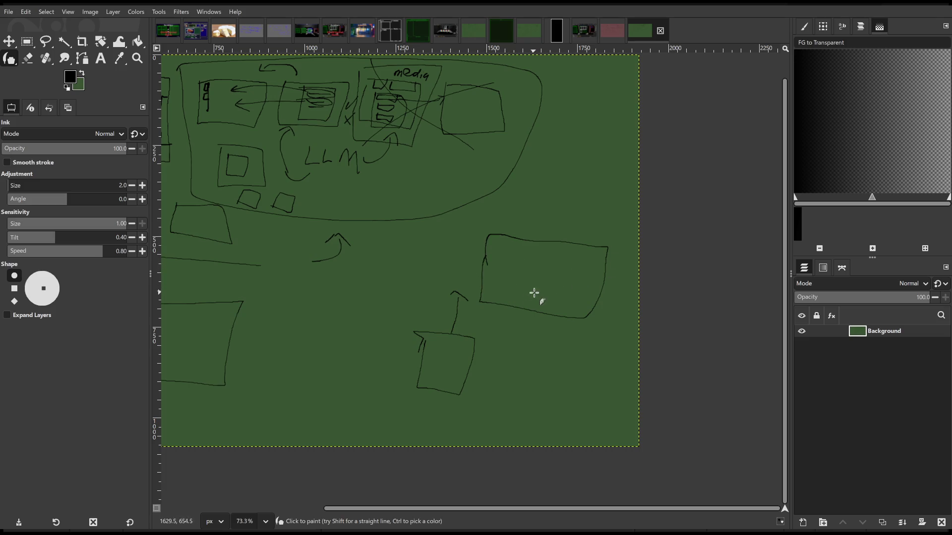
drag(522, 298, 554, 298)
mouse_move(524, 288)
mouse_down()
mouse_move(567, 285)
mouse_move(548, 278)
mouse_move(526, 291)
mouse_move(565, 271)
mouse_up()
mouse_move(570, 341)
mouse_down()
mouse_move(635, 368)
mouse_move(617, 366)
mouse_move(681, 363)
mouse_up()
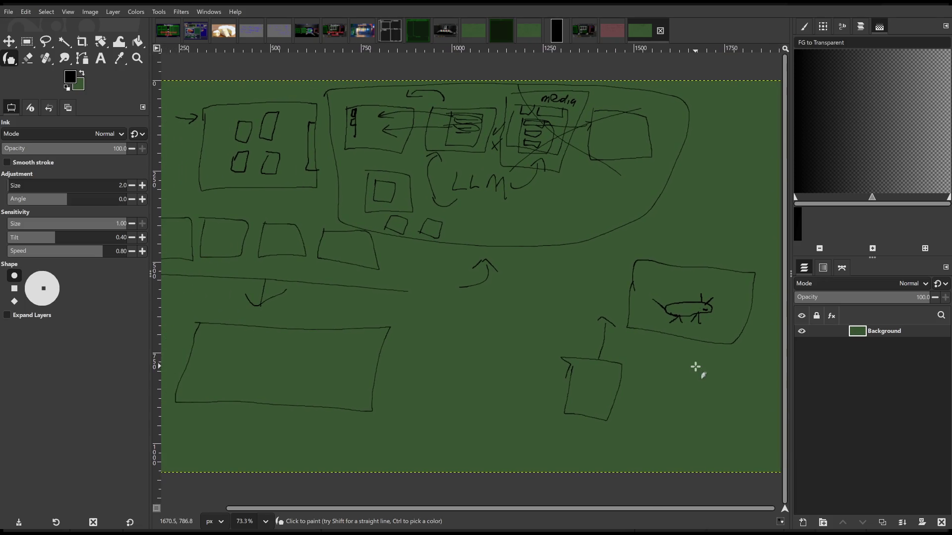
mouse_move(607, 336)
mouse_down()
mouse_move(478, 314)
mouse_move(410, 315)
mouse_up()
drag(569, 299, 568, 305)
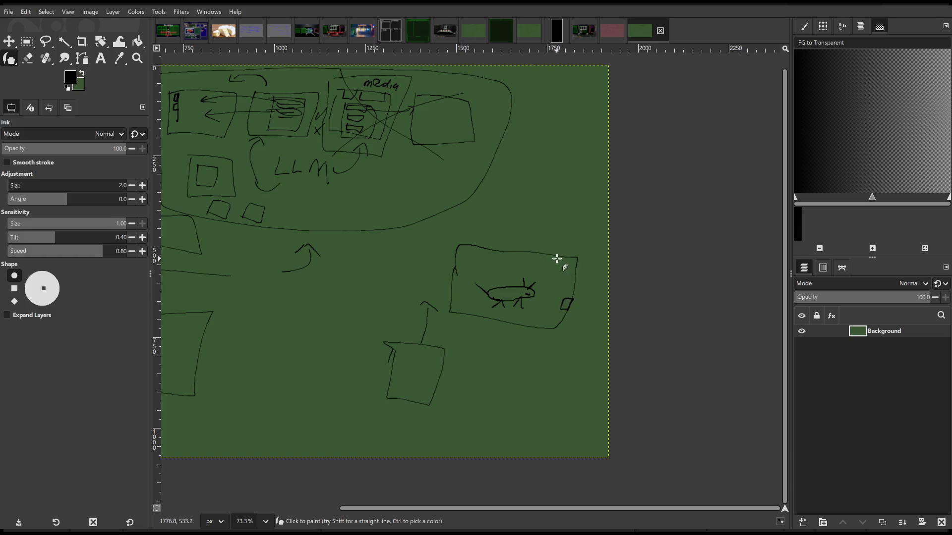
mouse_move(565, 257)
mouse_down()
mouse_move(580, 276)
mouse_move(543, 267)
mouse_move(560, 294)
mouse_up()
Start writing the 'obs.' note beside the small square
mouse_move(576, 317)
mouse_down()
mouse_move(659, 316)
mouse_move(671, 325)
mouse_move(442, 355)
mouse_move(537, 321)
mouse_up()
drag(442, 303, 469, 307)
mouse_move(479, 304)
mouse_down()
mouse_move(476, 312)
mouse_move(494, 306)
mouse_move(509, 319)
mouse_up()
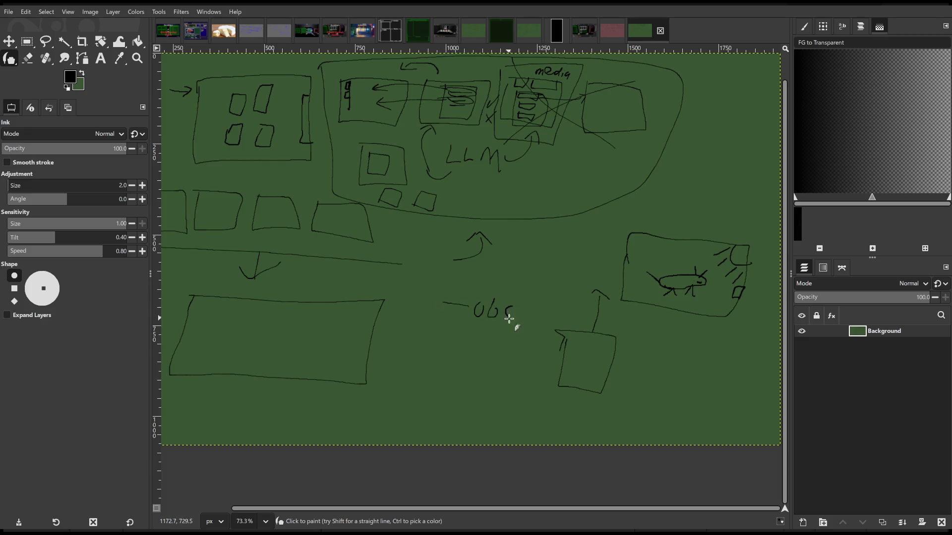
Write 'stimulus!' under the 'obs.' note, undoing a stray curve toward LLM
drag(441, 332, 466, 335)
mouse_move(480, 332)
mouse_down()
mouse_move(475, 343)
mouse_move(493, 336)
mouse_move(516, 350)
mouse_move(521, 340)
mouse_move(540, 353)
mouse_move(563, 347)
mouse_up()
mouse_move(476, 296)
mouse_down()
mouse_move(507, 286)
mouse_move(494, 158)
mouse_move(475, 131)
mouse_move(498, 149)
mouse_up()
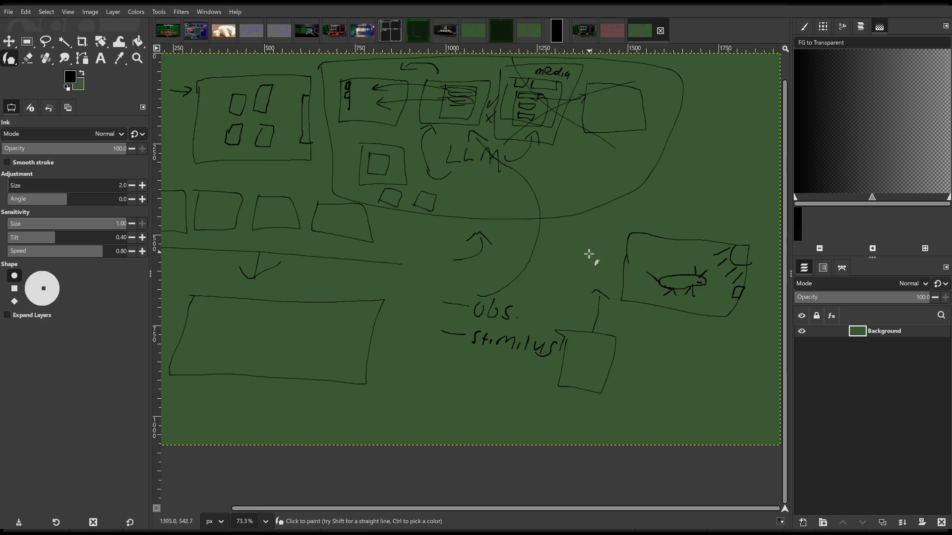
key(ctrl+z)
mouse_move(538, 271)
mouse_down()
mouse_move(485, 274)
mouse_move(515, 286)
mouse_up()
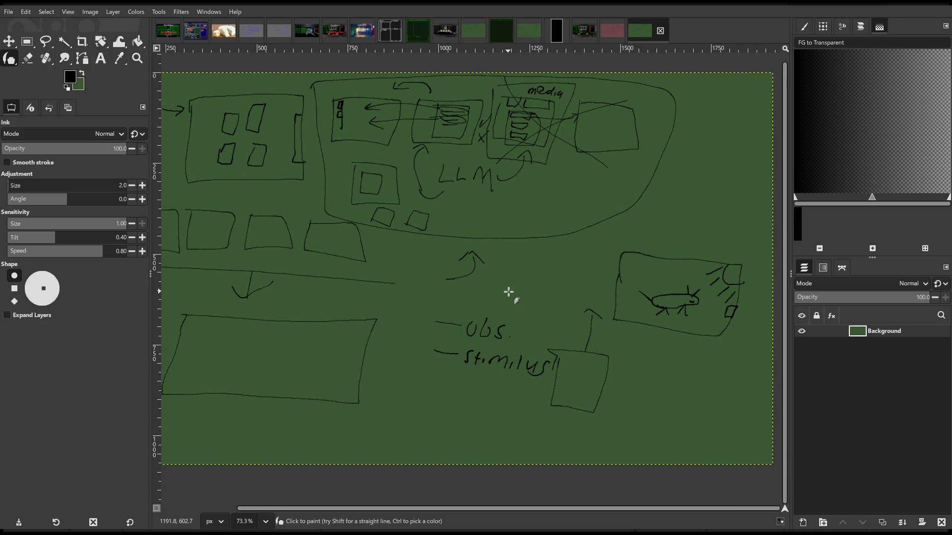
mouse_move(599, 283)
mouse_down()
mouse_move(506, 329)
mouse_move(552, 255)
mouse_move(654, 251)
mouse_move(656, 323)
mouse_up()
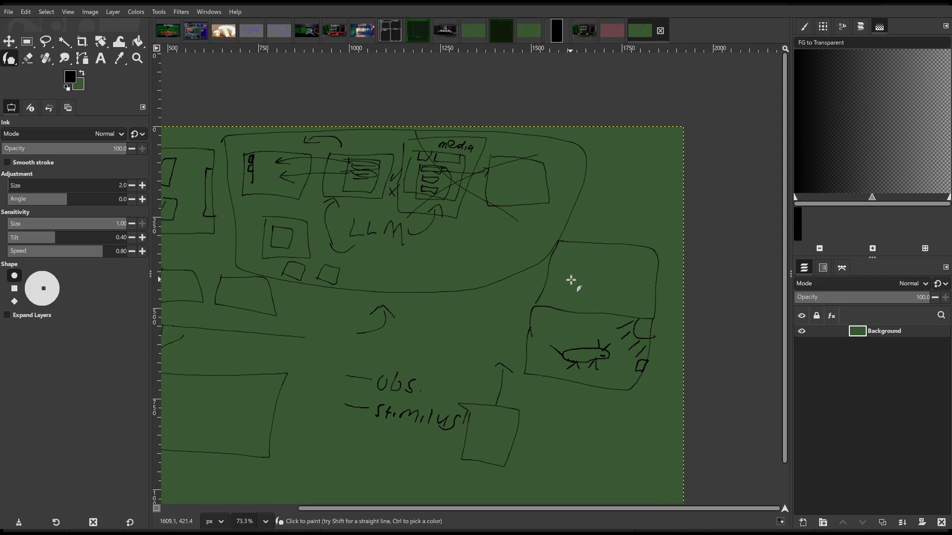
Sketch a second animal's body in the upper box
mouse_move(580, 291)
mouse_down()
mouse_move(612, 283)
mouse_move(583, 291)
mouse_move(573, 270)
mouse_move(593, 298)
mouse_move(614, 302)
mouse_move(639, 277)
mouse_move(627, 268)
mouse_move(617, 283)
mouse_move(625, 275)
mouse_up()
drag(577, 328, 621, 334)
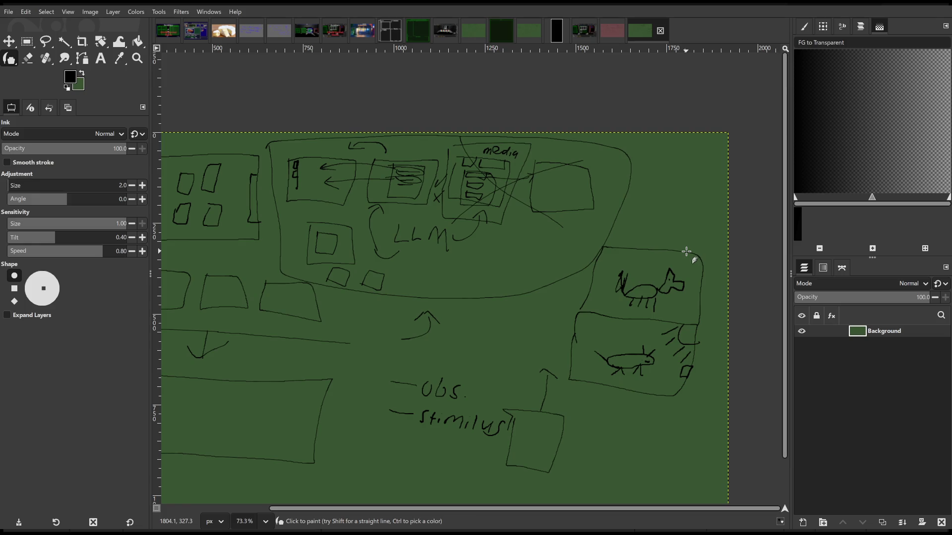
scroll(570, 340, left, 5)
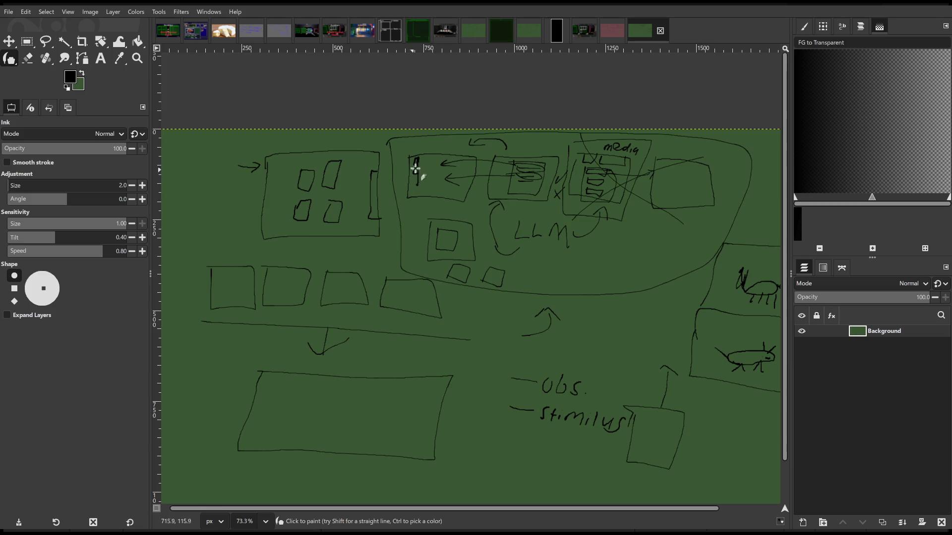
Add a squiggle in the LLM region's first screen, zoom out, and widen the canvas rightward
mouse_move(417, 175)
mouse_down()
mouse_move(425, 159)
mouse_move(425, 180)
mouse_up()
drag(545, 259, 472, 183)
scroll(472, 183, down, 2)
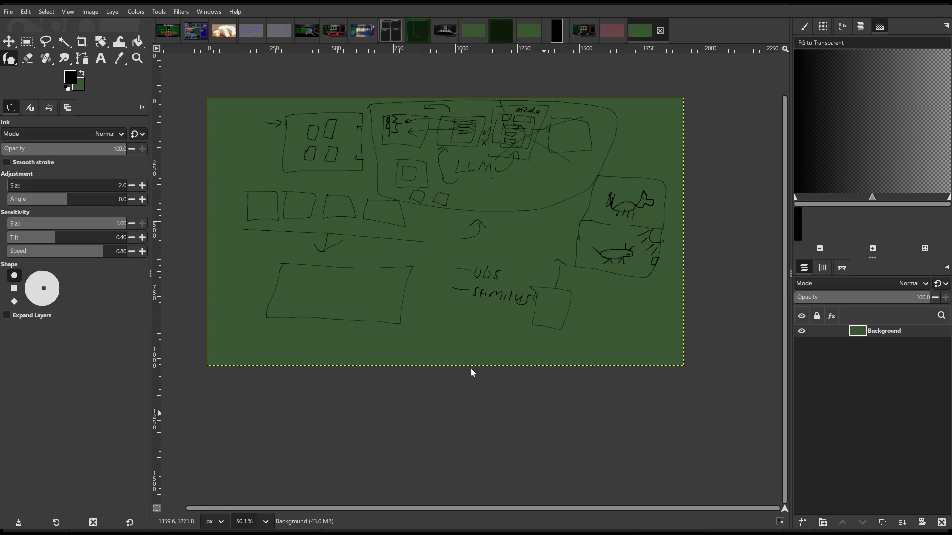
key(ctrl+z)
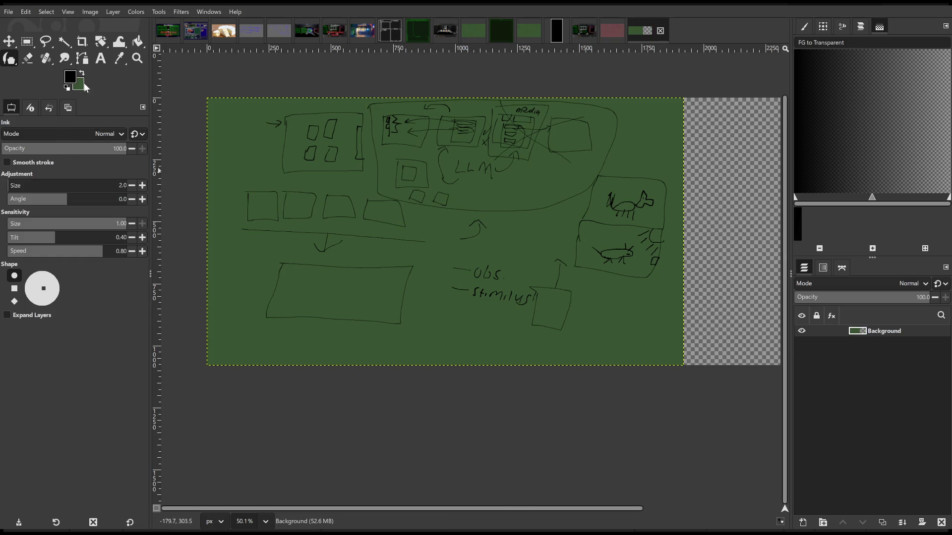
Add a new layer beneath the sketch and bucket-fill it green
click(82, 75)
click(138, 42)
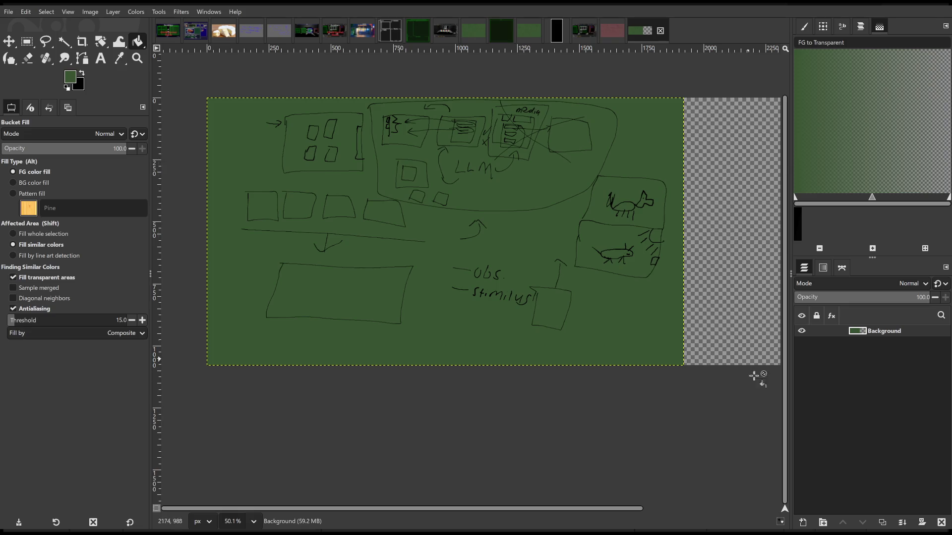
shift+click(804, 524)
drag(866, 342, 872, 352)
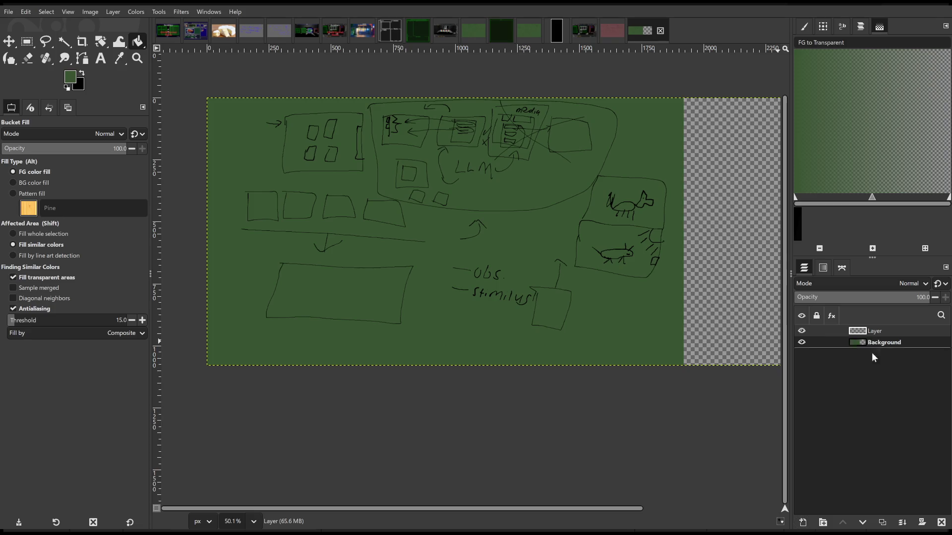
click(675, 275)
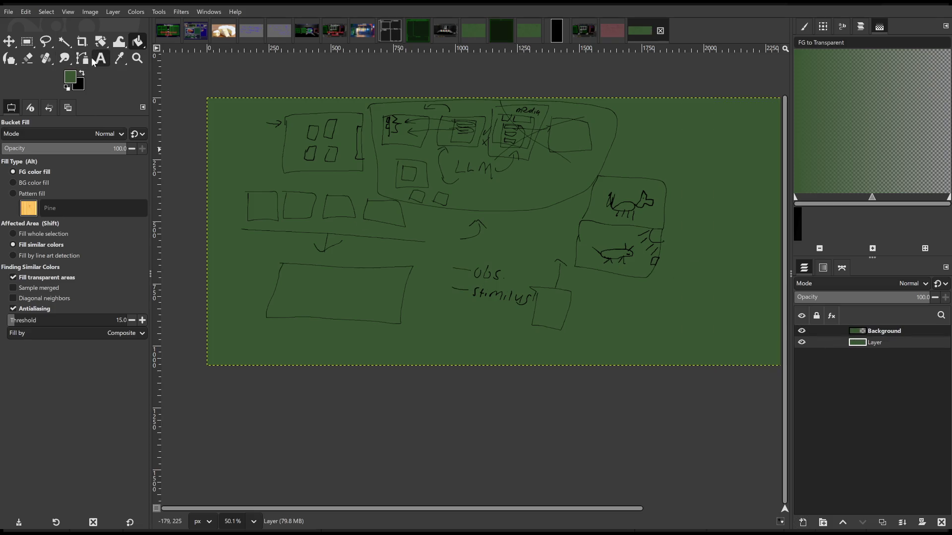
Return to the Ink tool on the sketch layer with black as the colour
click(9, 59)
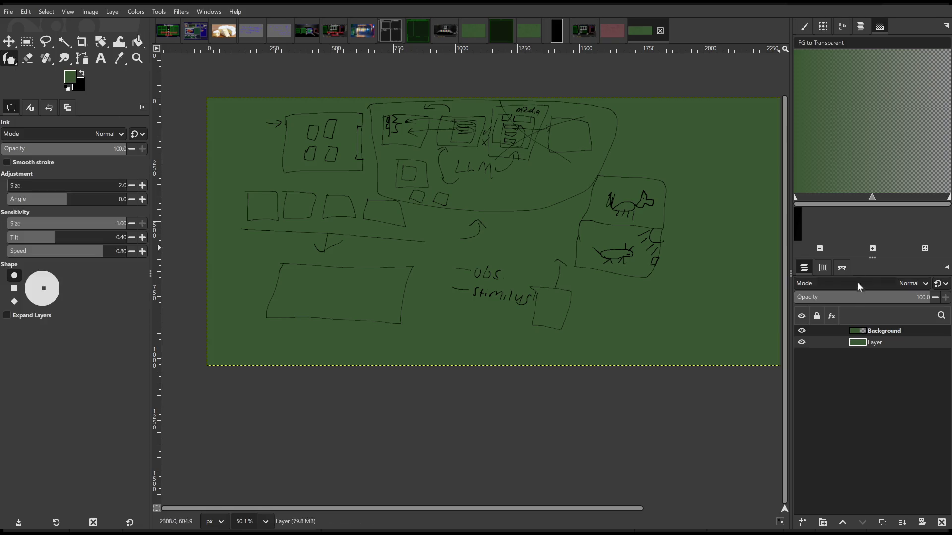
click(867, 332)
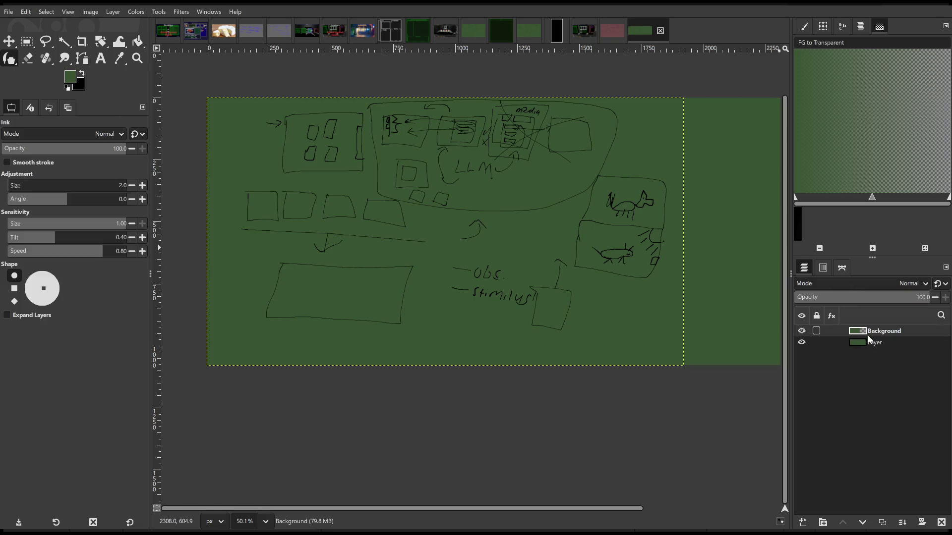
click(82, 73)
scroll(338, 170, right, 5)
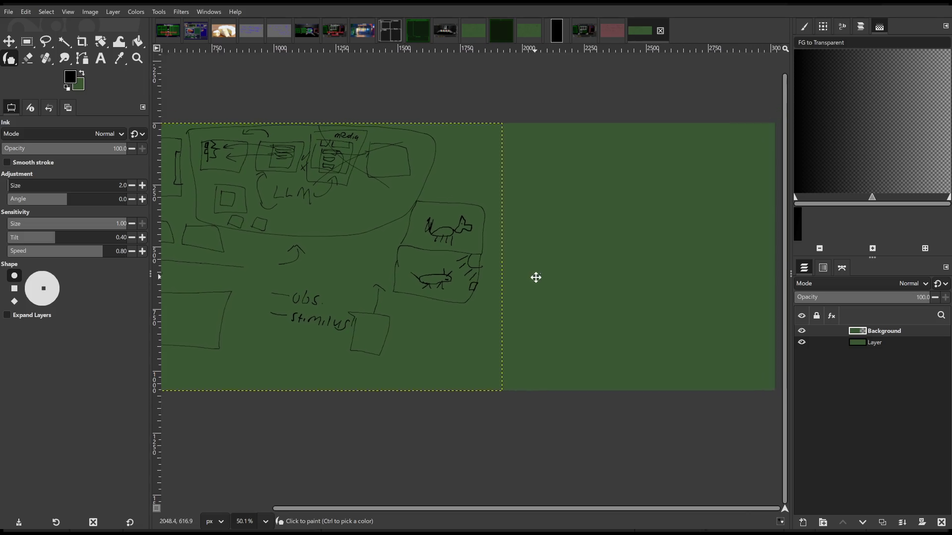
Extend the animal box's outline upward and draw a line toward the animal boxes
scroll(535, 276, right, 2)
scroll(478, 283, up, 2)
mouse_move(404, 238)
mouse_down()
mouse_move(418, 192)
mouse_move(476, 198)
mouse_move(471, 237)
mouse_up()
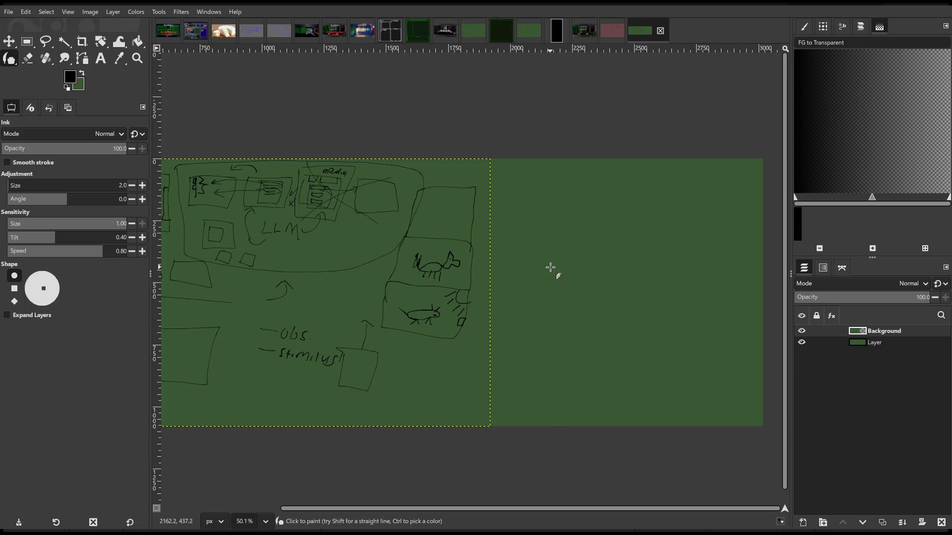
scroll(544, 264, right, 3)
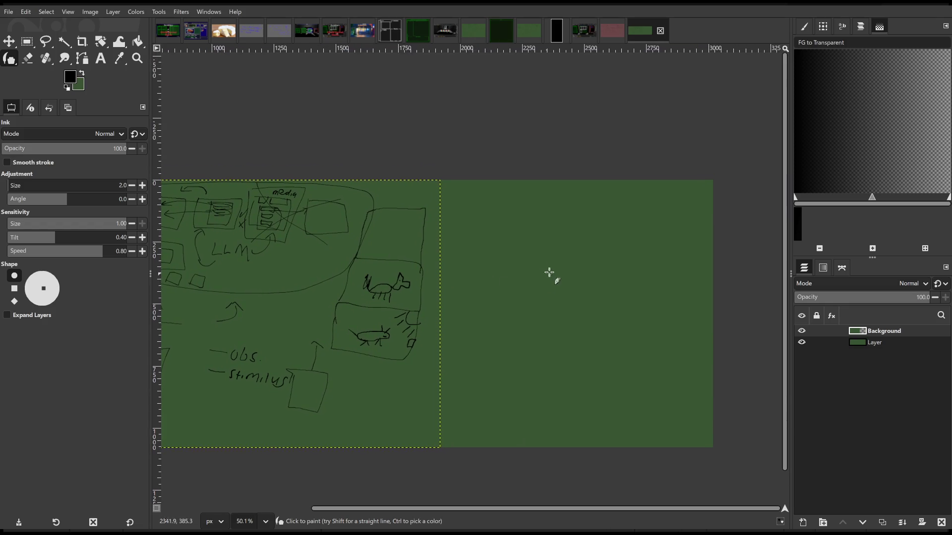
scroll(515, 274, down, 1)
scroll(515, 274, left, 2)
scroll(462, 273, right, 1)
mouse_move(340, 319)
mouse_down()
mouse_move(368, 233)
mouse_move(355, 234)
mouse_move(368, 236)
mouse_move(389, 203)
mouse_move(382, 241)
mouse_up()
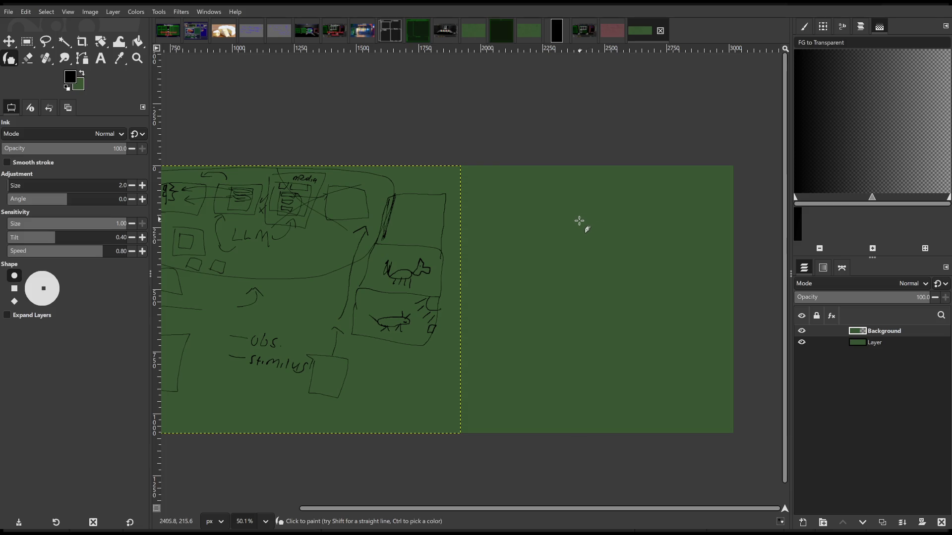
mouse_move(573, 238)
mouse_down()
mouse_move(569, 267)
mouse_move(583, 270)
mouse_move(561, 272)
mouse_up()
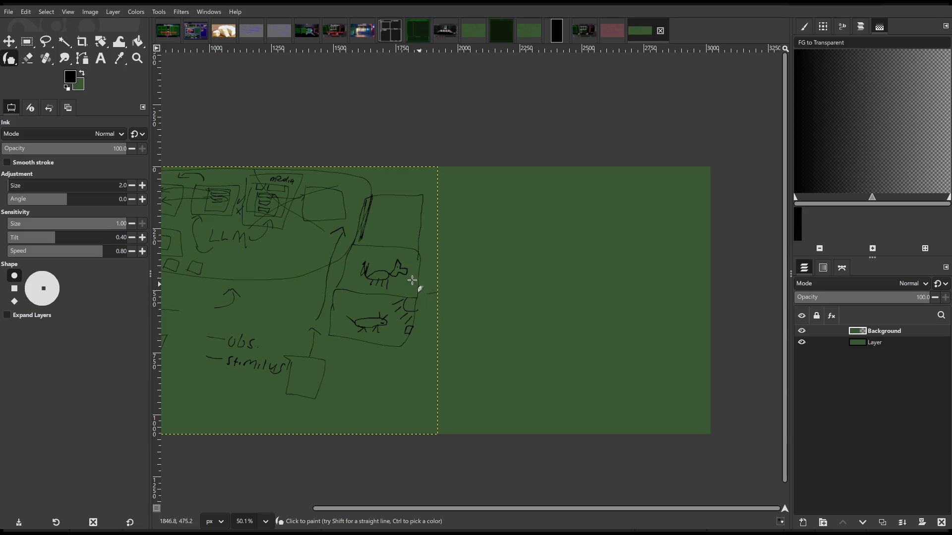
Try Rectangle Select and Move, then go back to Ink on the layer named Layer
key(r)
drag(429, 241, 493, 281)
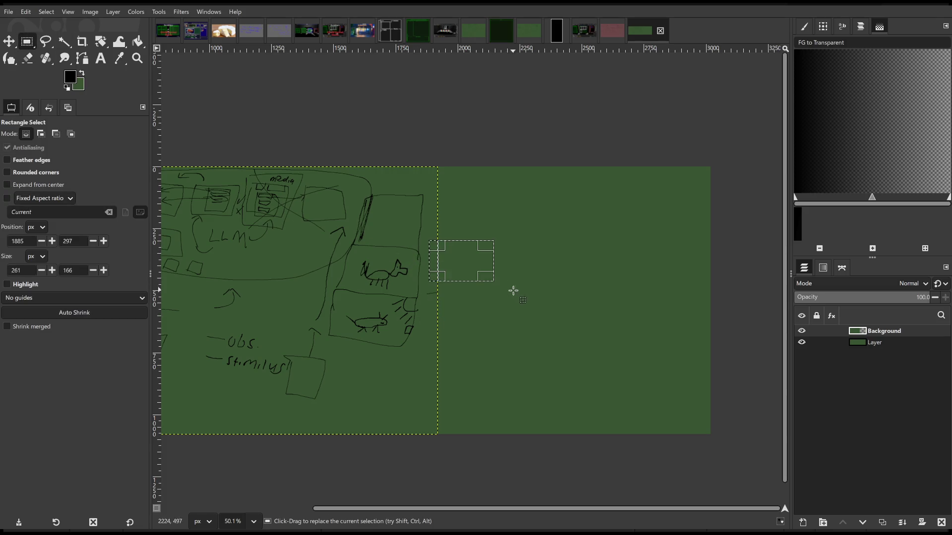
click(10, 43)
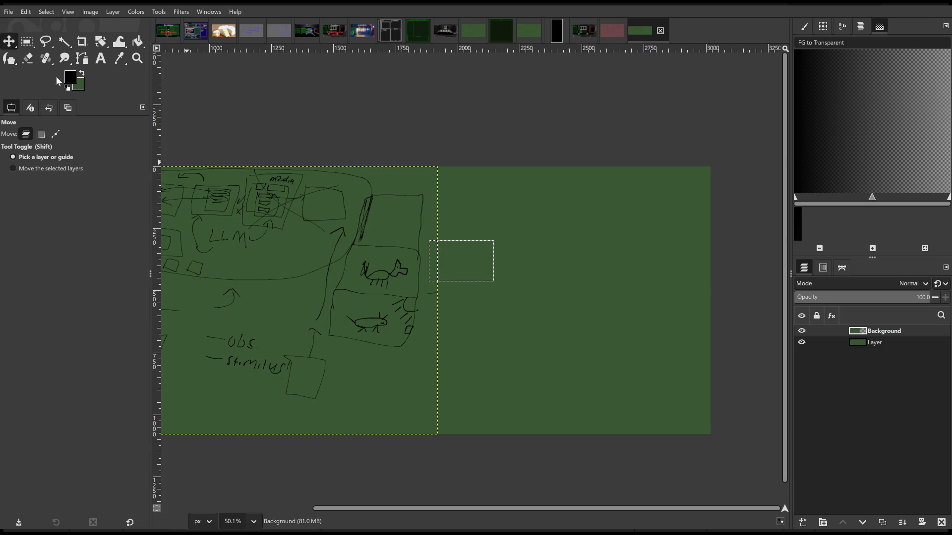
click(11, 61)
click(918, 346)
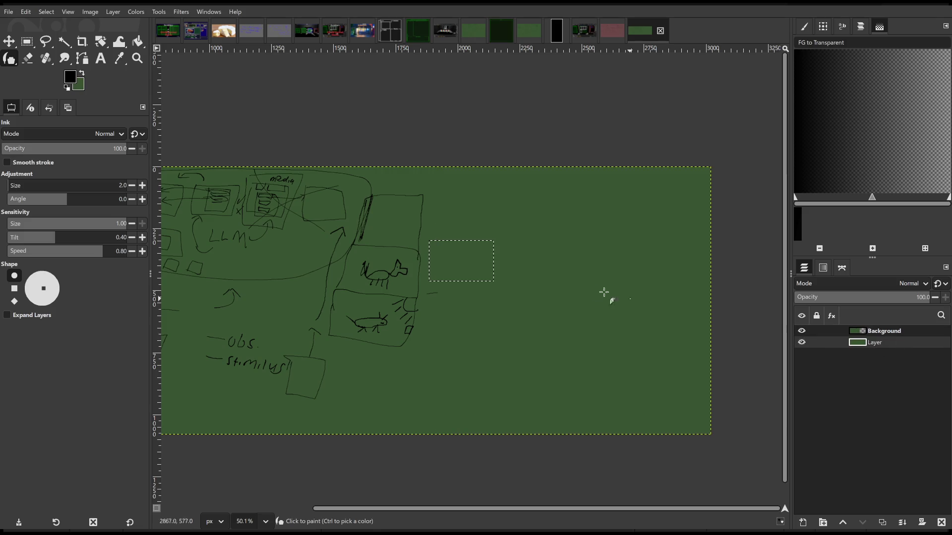
key(r)
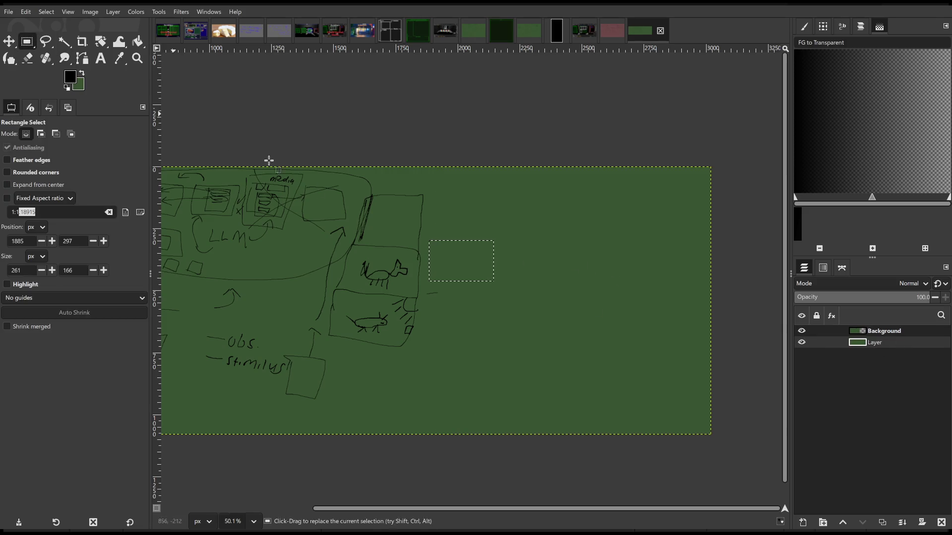
click(10, 59)
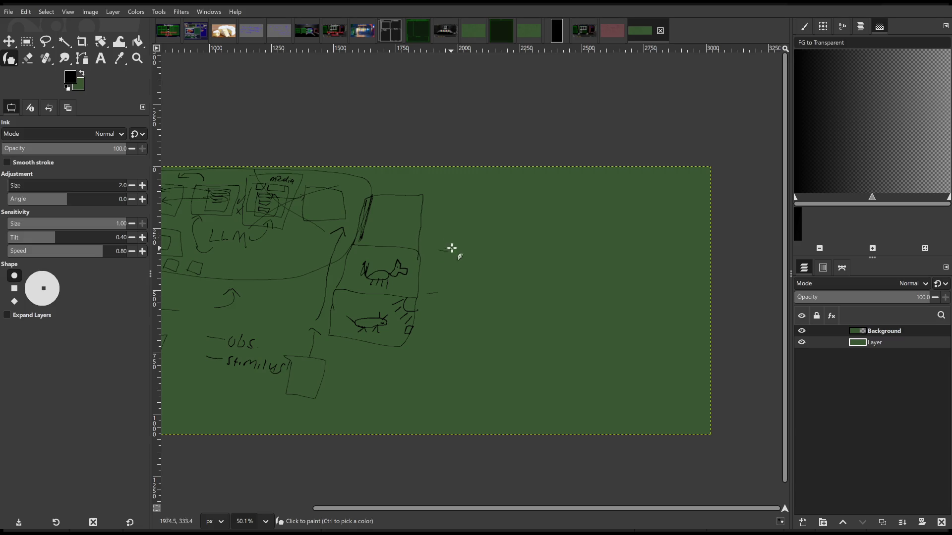
Ink a small curved stroke beside the monitors and make Background the active layer
drag(438, 237, 446, 251)
mouse_move(854, 347)
mouse_down()
mouse_move(868, 326)
mouse_move(872, 349)
mouse_up()
scroll(461, 284, down, 2)
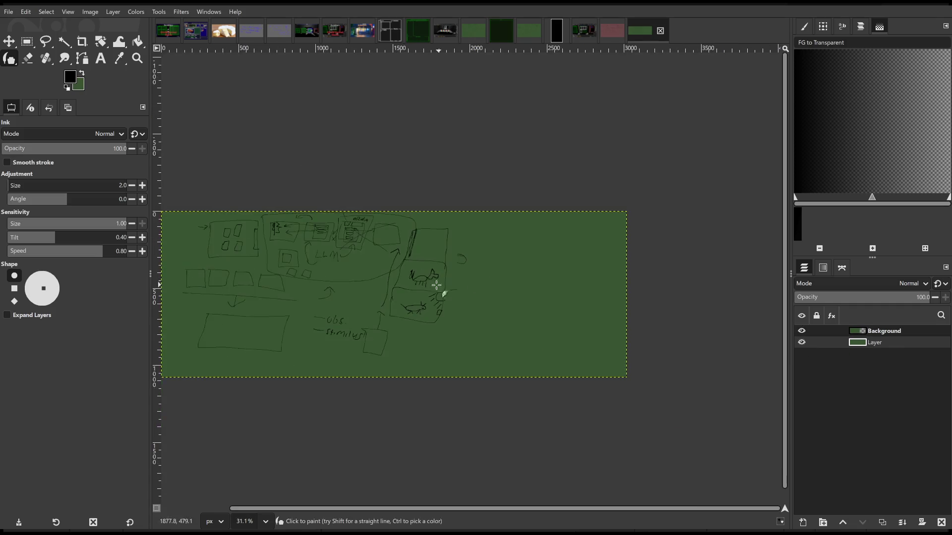
scroll(430, 278, up, 2)
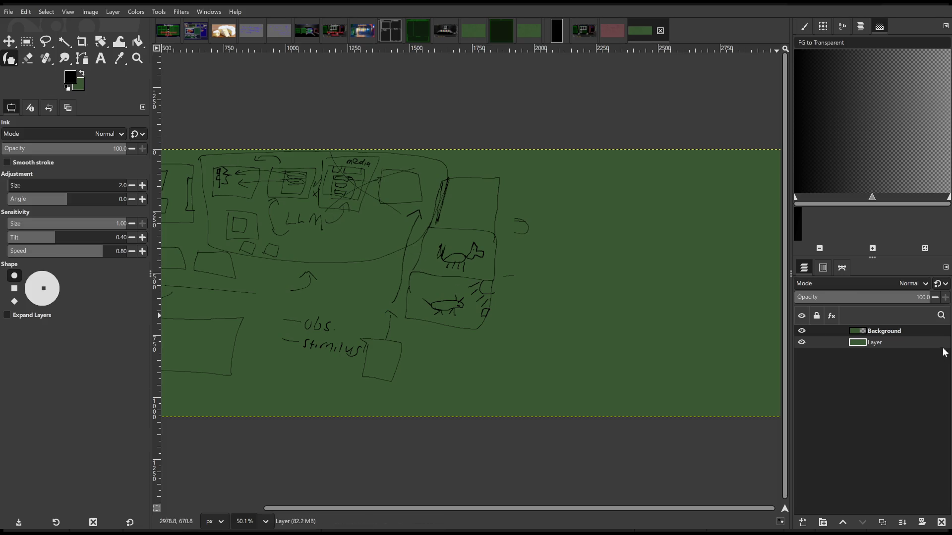
click(885, 331)
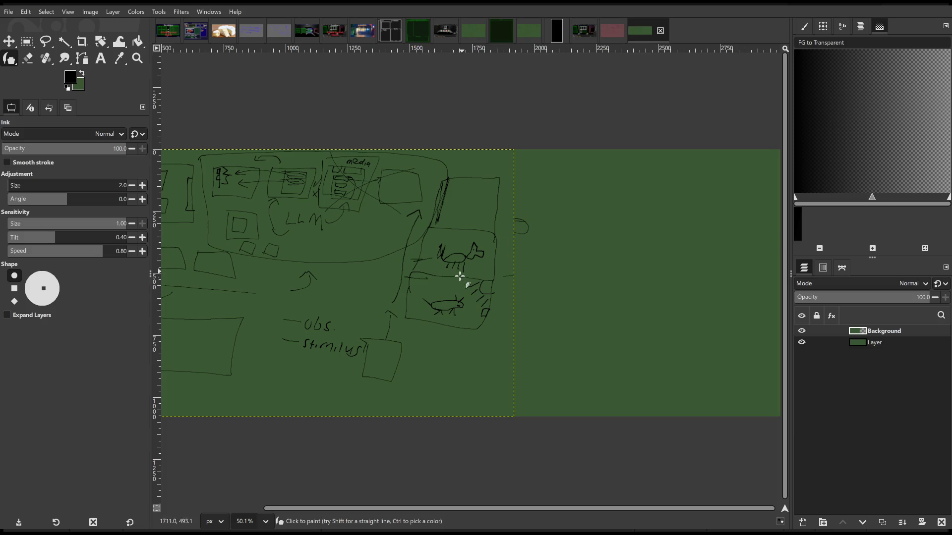
On Layer, ink a left-pointing arrow, an upper box, a down arrow and a lower box
drag(494, 281, 430, 277)
click(920, 346)
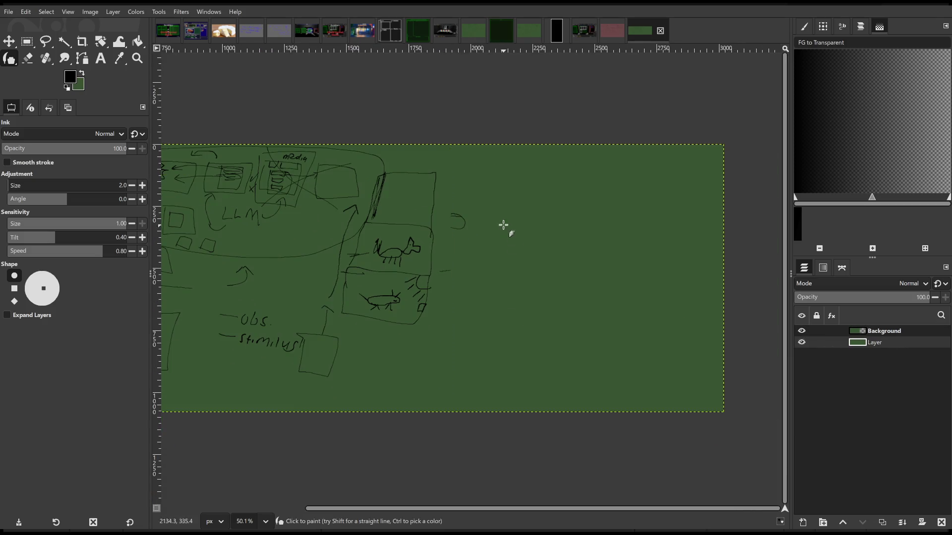
mouse_move(492, 200)
mouse_down()
mouse_move(450, 200)
mouse_move(474, 224)
mouse_up()
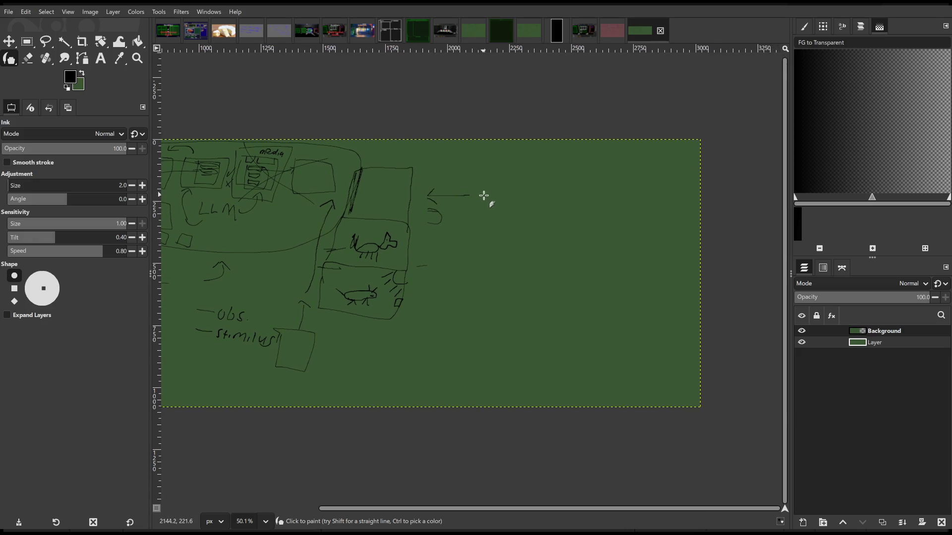
mouse_move(484, 179)
mouse_down()
mouse_move(477, 212)
mouse_move(576, 182)
mouse_move(484, 178)
mouse_up()
mouse_move(516, 217)
mouse_down()
mouse_move(507, 243)
mouse_move(521, 235)
mouse_up()
mouse_move(469, 248)
mouse_down()
mouse_move(573, 259)
mouse_move(467, 248)
mouse_up()
Sketch a narrow tall box and a larger box beside it below the existing boxes
mouse_move(410, 366)
mouse_down()
mouse_move(516, 361)
mouse_move(421, 357)
mouse_move(510, 357)
mouse_move(489, 365)
mouse_up()
scroll(557, 325, right, 1)
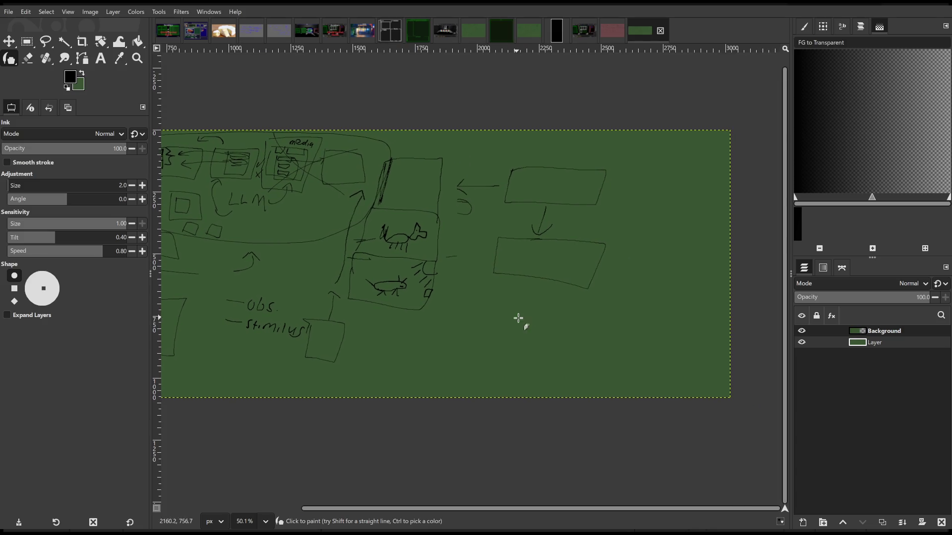
scroll(504, 291, right, 3)
scroll(439, 304, left, 2)
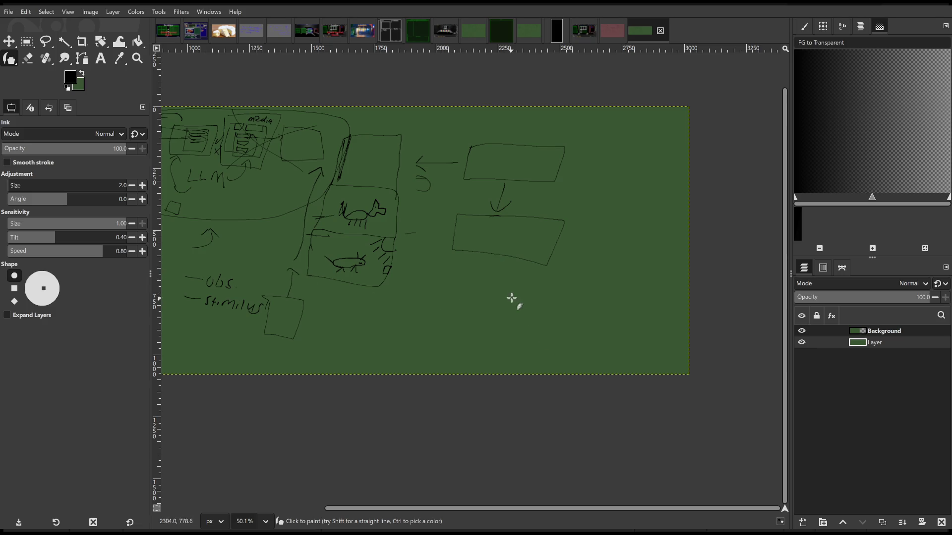
mouse_move(505, 294)
mouse_down()
mouse_move(503, 347)
mouse_move(518, 299)
mouse_move(503, 292)
mouse_up()
mouse_move(606, 264)
mouse_down()
mouse_move(669, 346)
mouse_move(657, 255)
mouse_move(609, 262)
mouse_move(604, 294)
mouse_up()
Ink a small hooked mark in the top-left corner of the larger box
scroll(634, 300, right, 2)
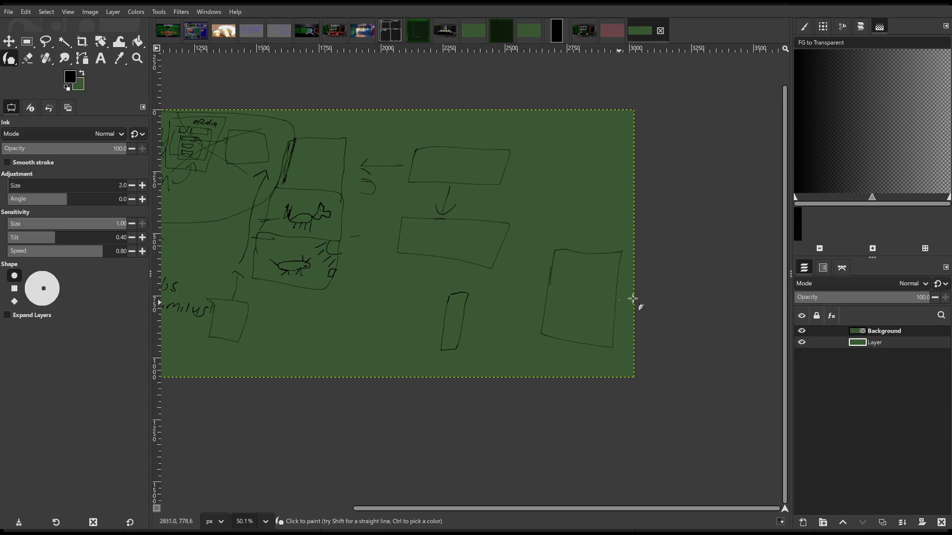
mouse_move(550, 278)
mouse_down()
mouse_move(570, 276)
mouse_move(574, 254)
mouse_up()
scroll(550, 263, left, 3)
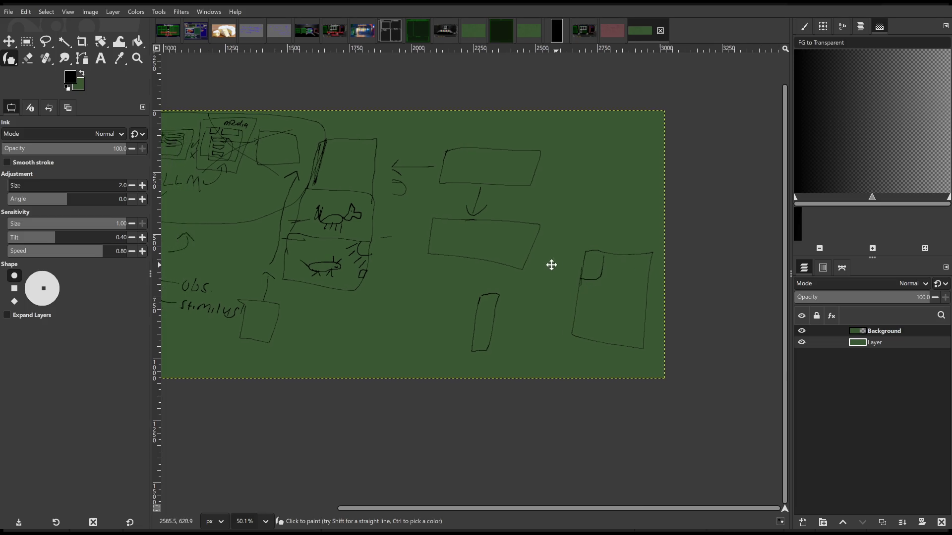
scroll(588, 278, right, 3)
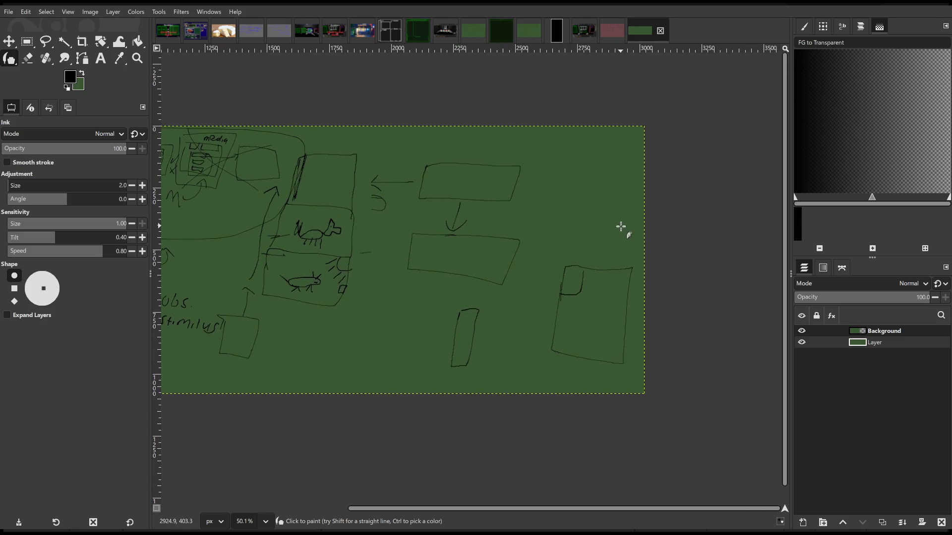
drag(621, 227, 590, 236)
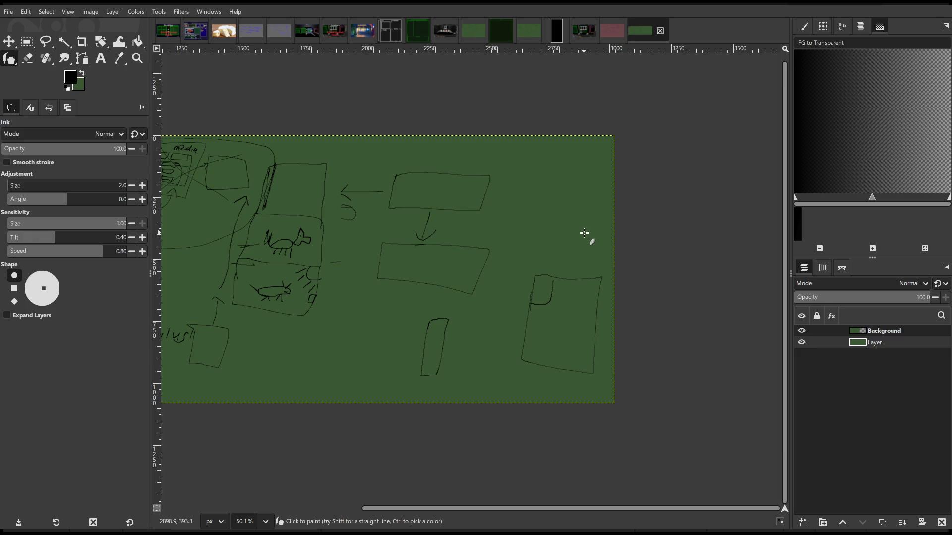
scroll(575, 238, left, 2)
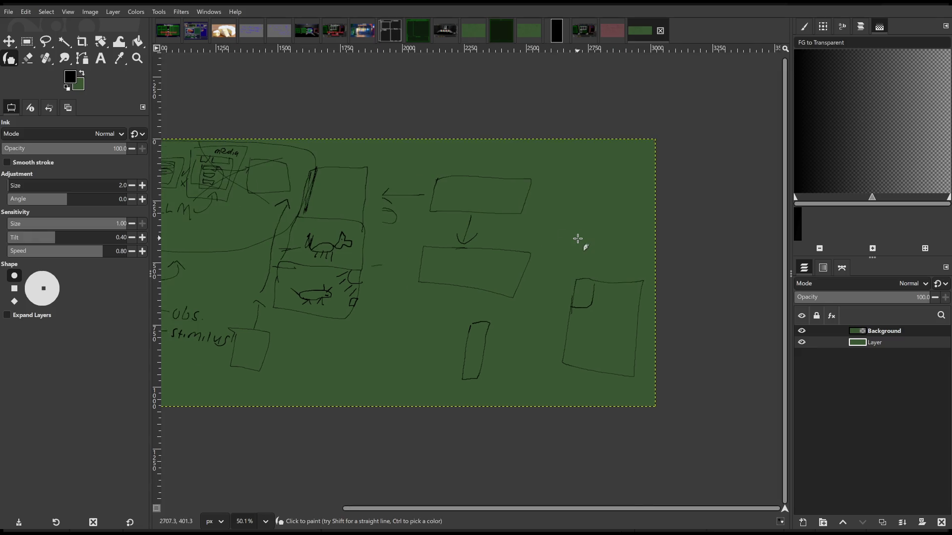
scroll(588, 238, left, 1)
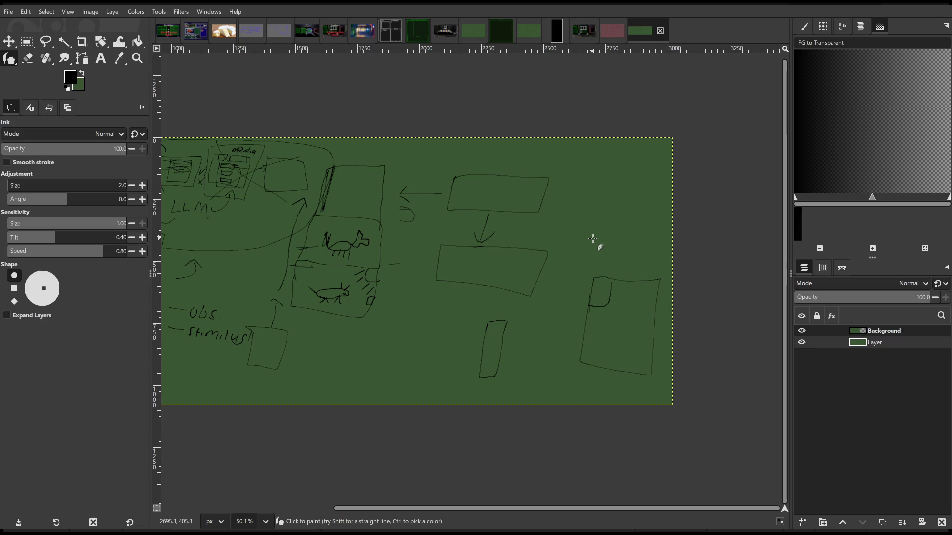
scroll(453, 323, left, 10)
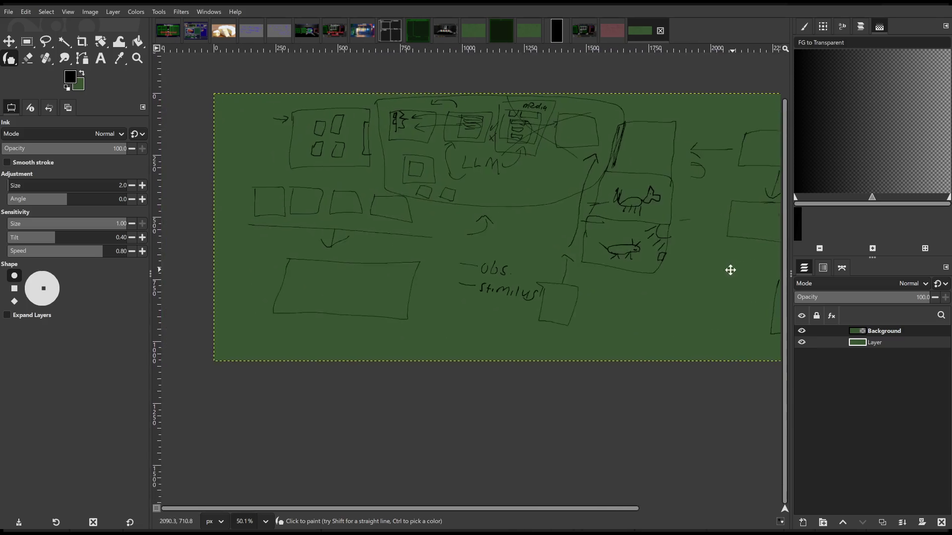
On the Background layer, outline the left sketch with a puzzle-piece doodle and finish the down arrowhead
scroll(730, 270, up, 1)
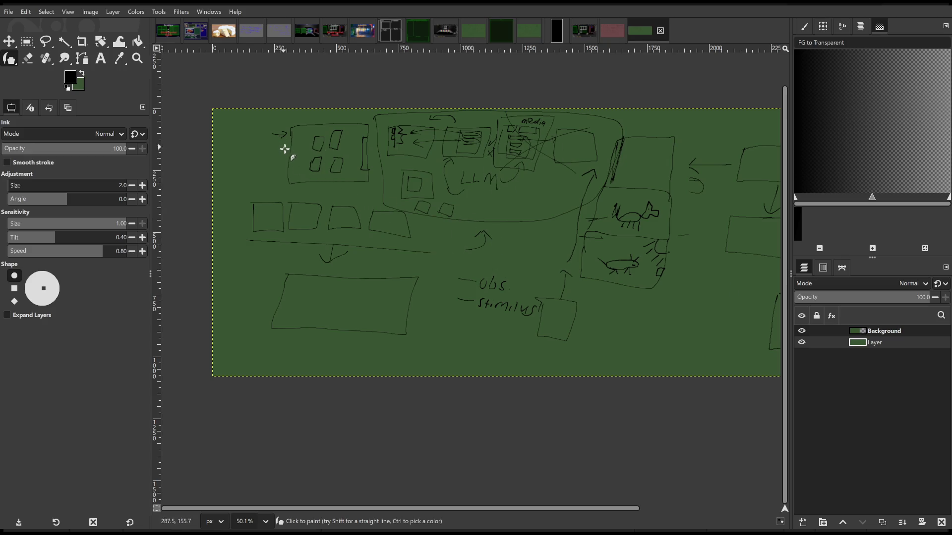
click(864, 328)
mouse_move(291, 152)
mouse_down()
mouse_move(231, 179)
mouse_move(221, 361)
mouse_move(506, 371)
mouse_move(248, 366)
mouse_move(537, 357)
mouse_move(514, 369)
mouse_up()
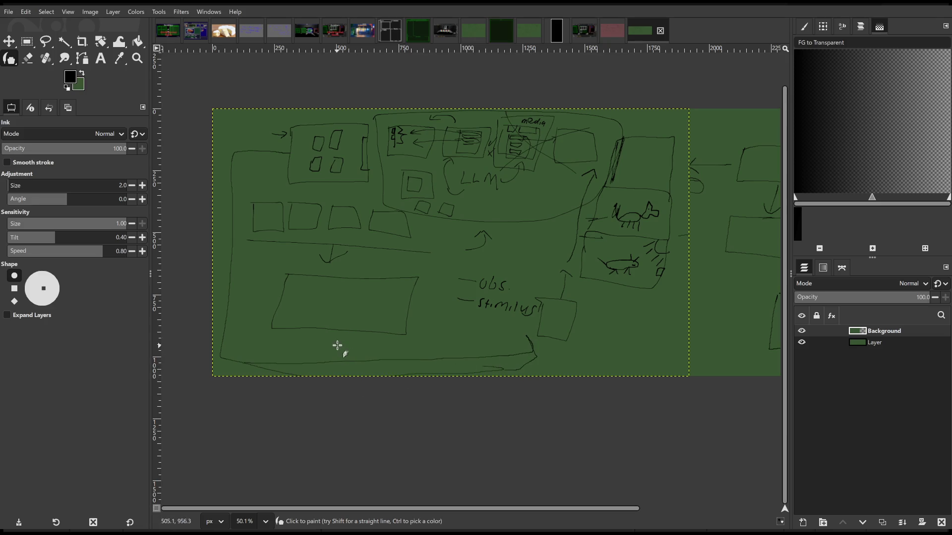
mouse_move(338, 340)
mouse_down()
mouse_move(357, 357)
mouse_move(331, 363)
mouse_move(331, 341)
mouse_up()
mouse_move(565, 242)
mouse_down()
mouse_move(523, 255)
mouse_move(436, 253)
mouse_up()
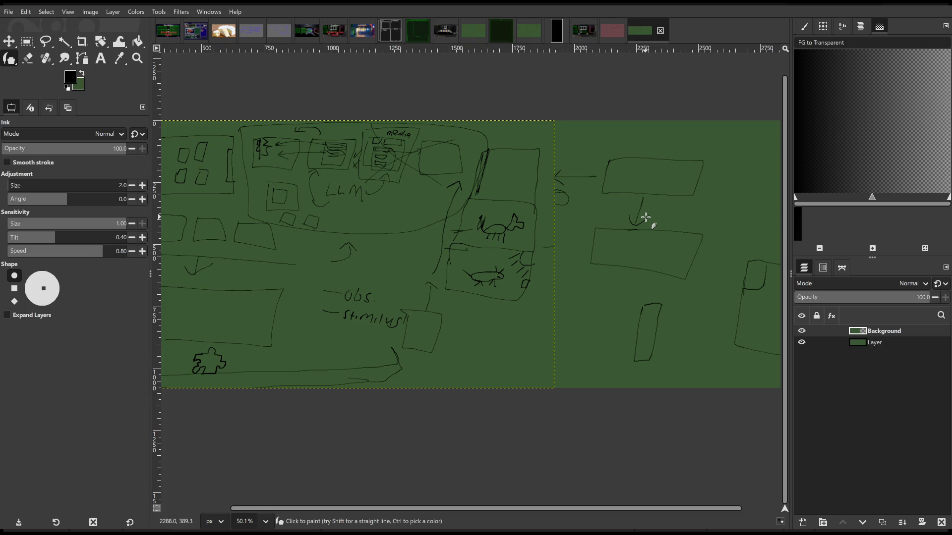
drag(650, 212, 639, 225)
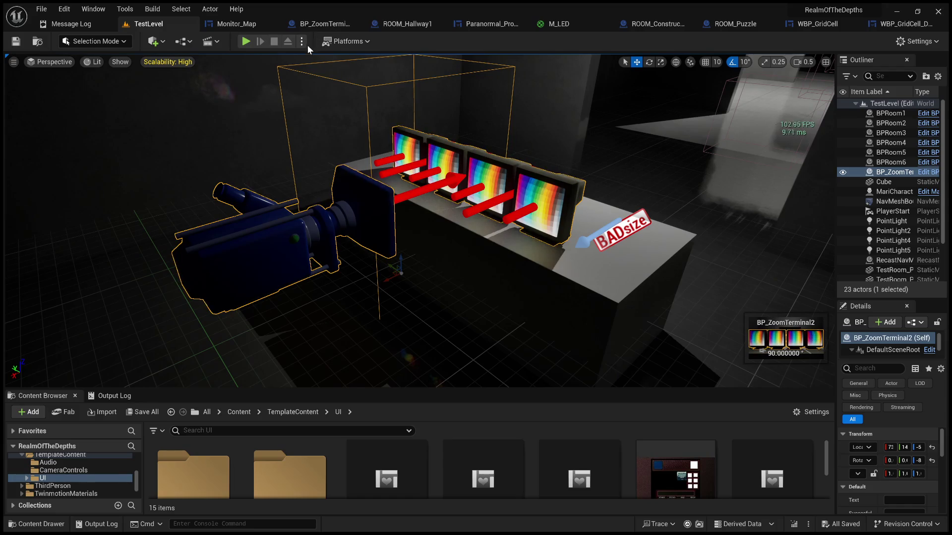
Test-play the level, focus the zoom terminal, then bring up BP_ZoomTerminal's Event Graph
key(alt+p)
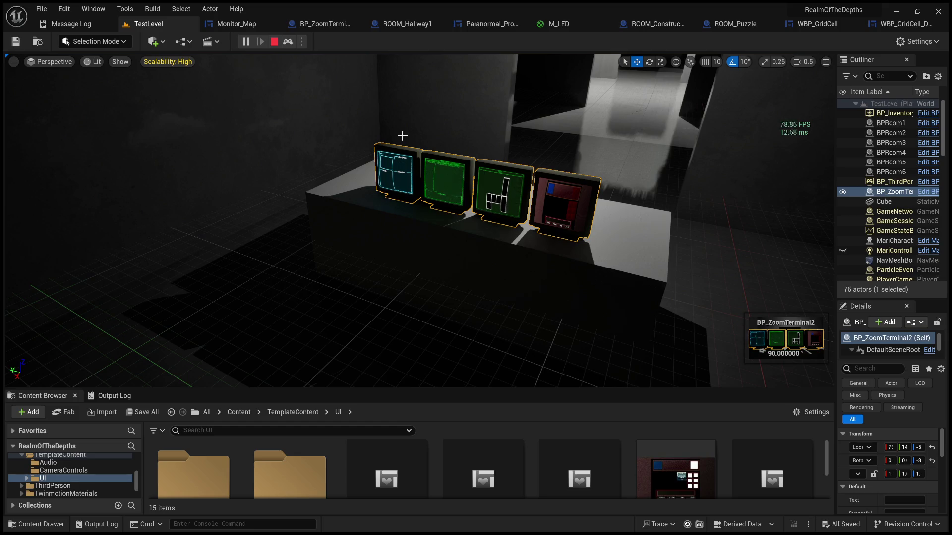
click(273, 42)
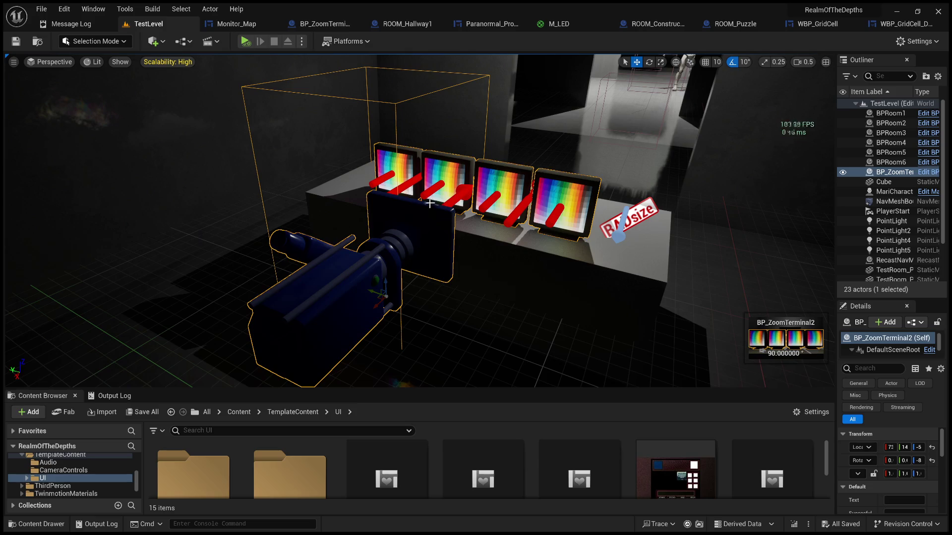
mouse_move(588, 389)
mouse_down()
mouse_move(567, 273)
mouse_move(580, 396)
mouse_up()
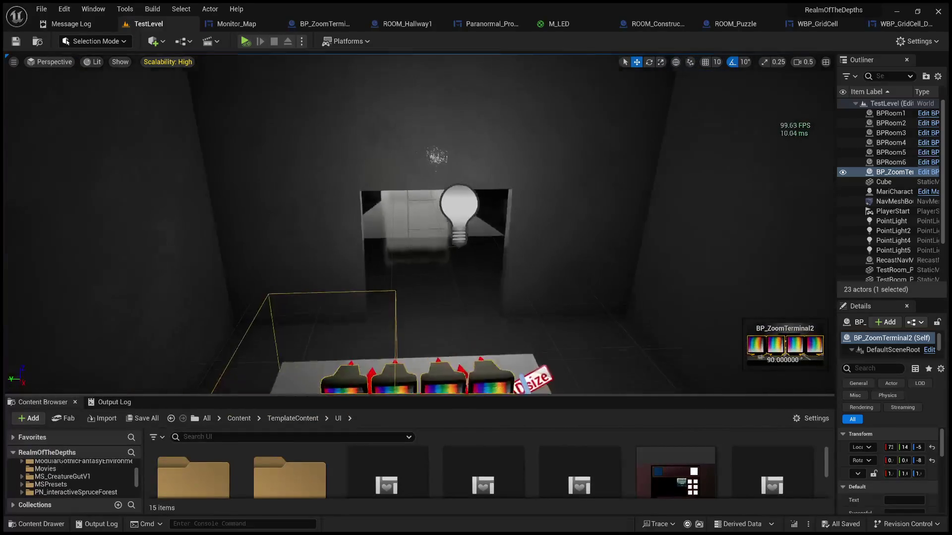
key(f)
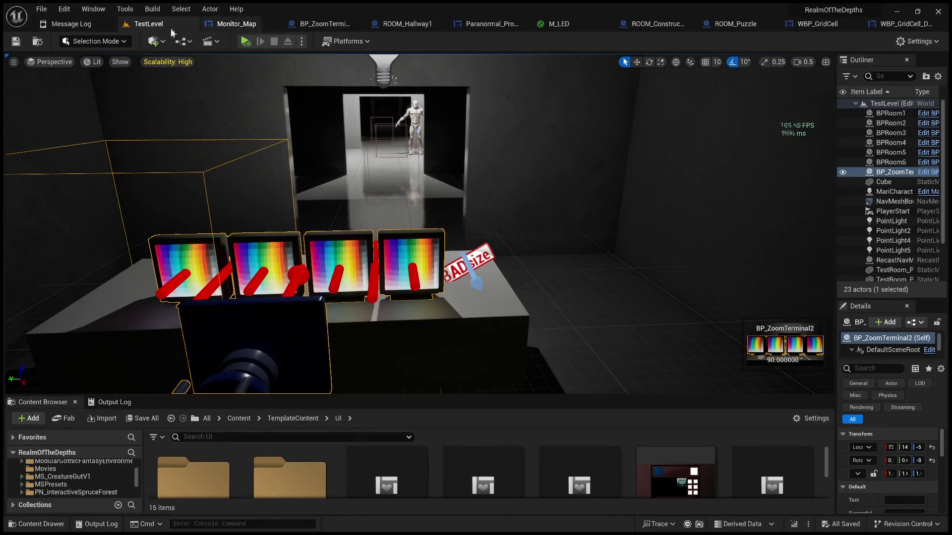
click(233, 25)
click(292, 24)
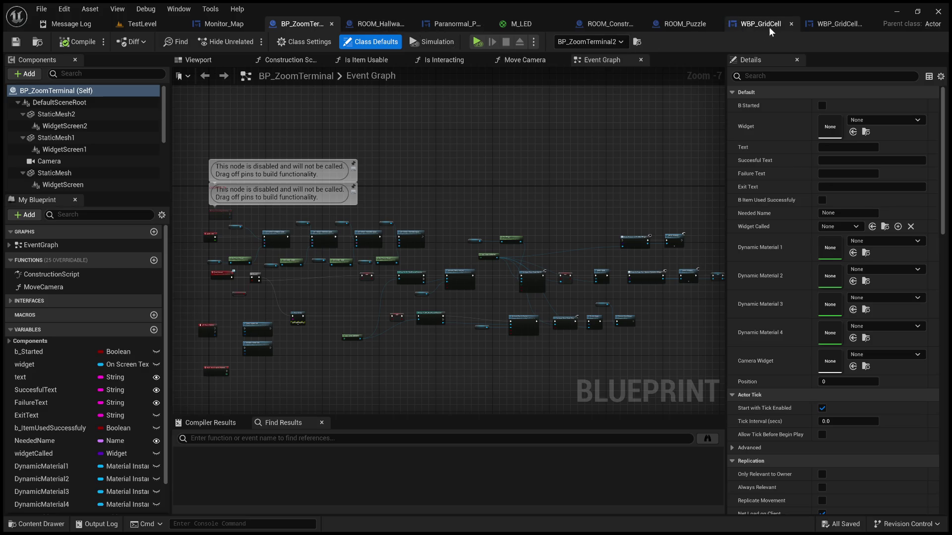
Fly through ROOM_Constructor's 3D preview to the painting wall, select Painting1, then return to TestLevel
click(615, 25)
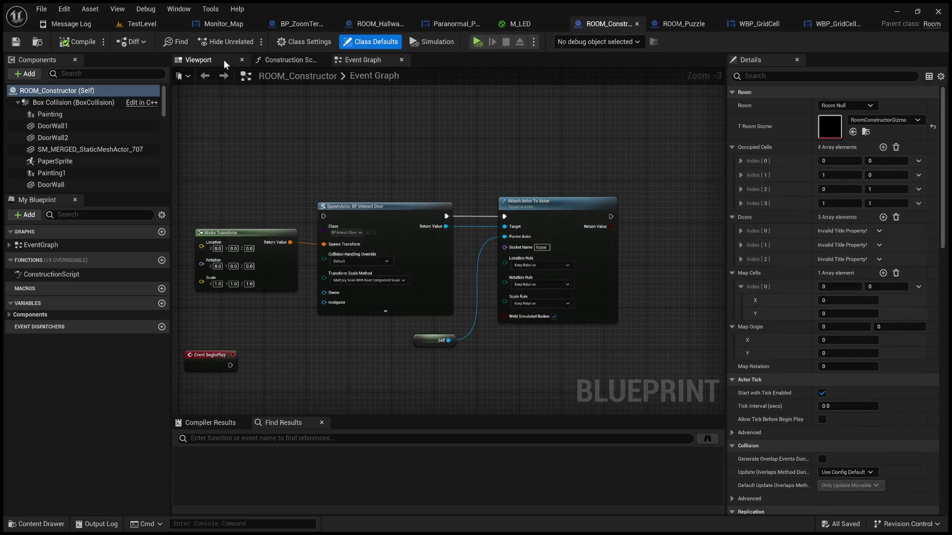
click(201, 60)
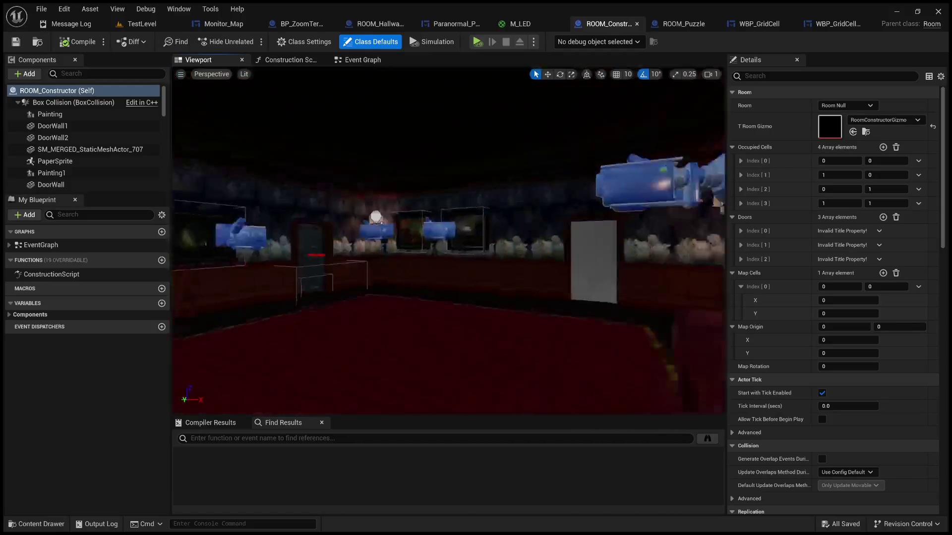
drag(388, 159, 388, 159)
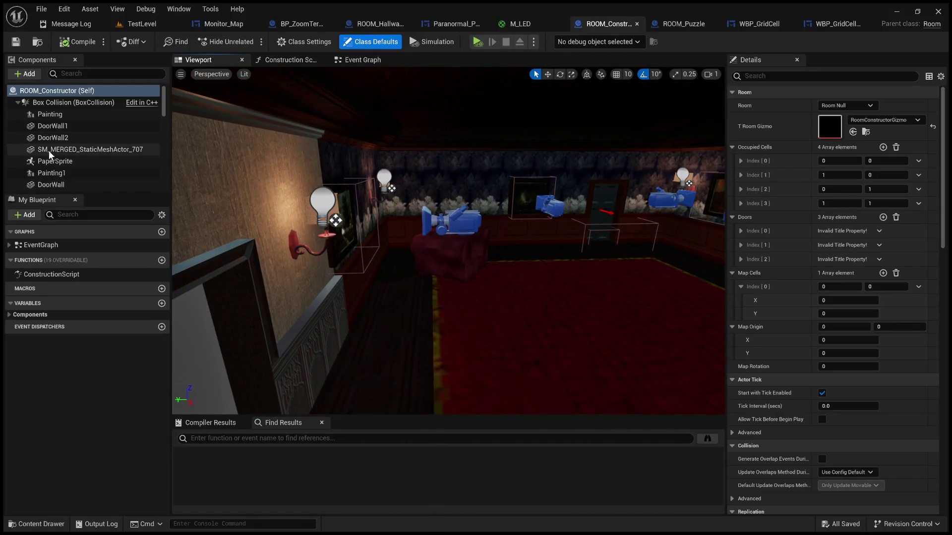
scroll(49, 159, down, 10)
drag(387, 160, 388, 159)
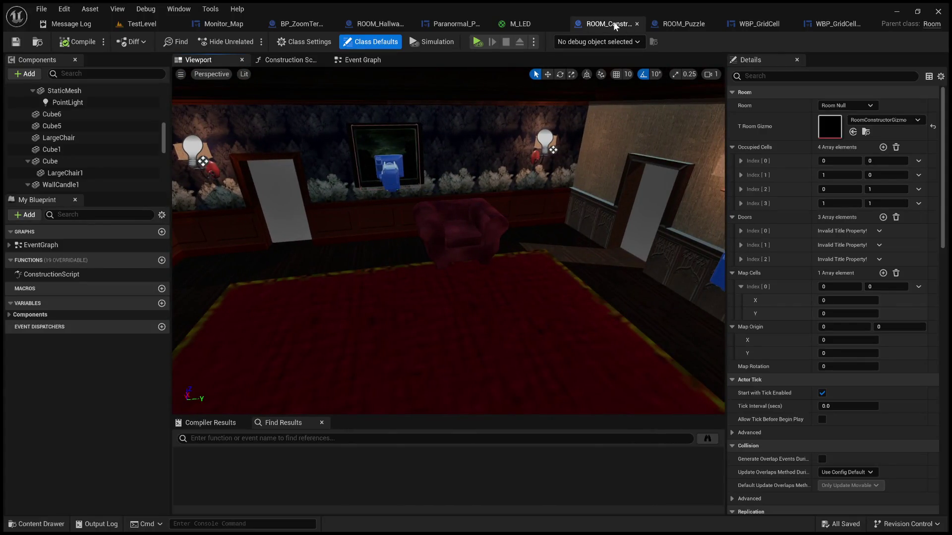
drag(588, 127, 588, 127)
scroll(84, 164, down, 5)
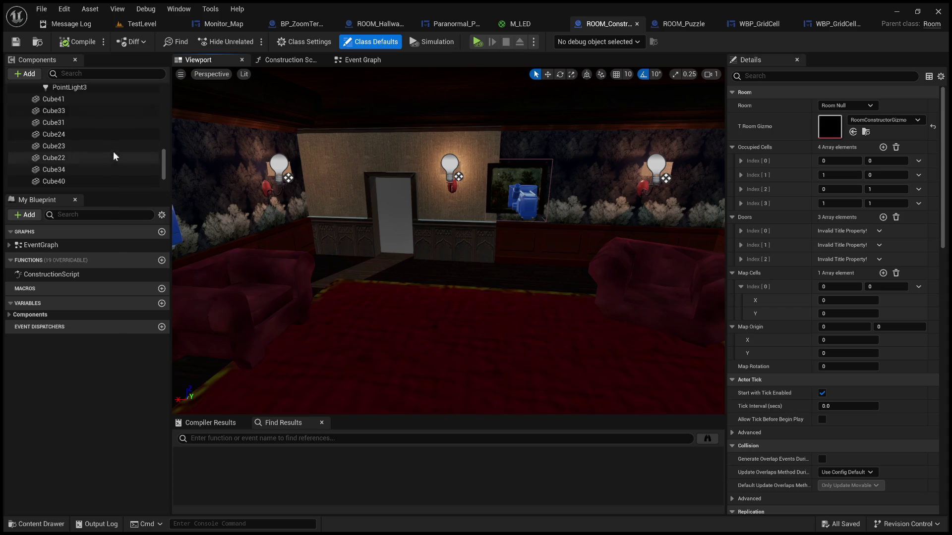
drag(238, 200, 308, 237)
click(333, 223)
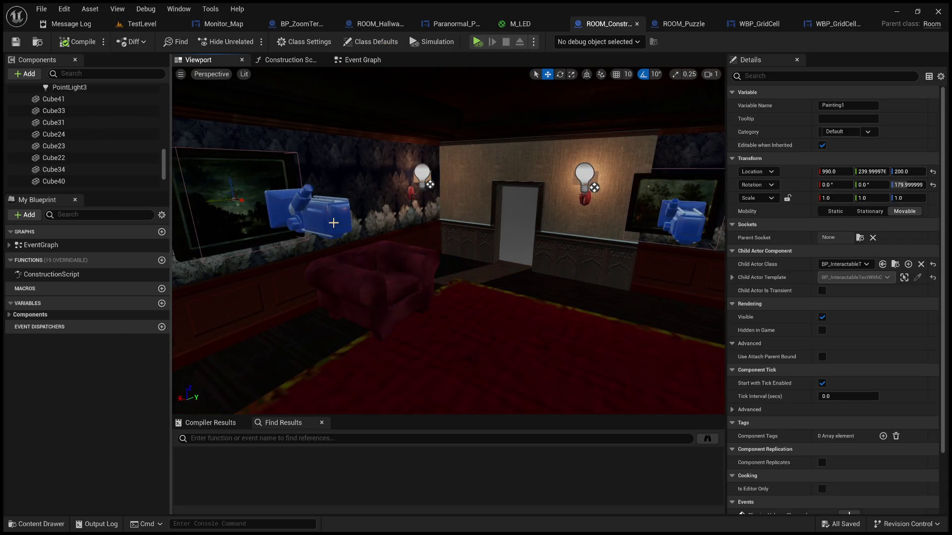
scroll(135, 148, down, 3)
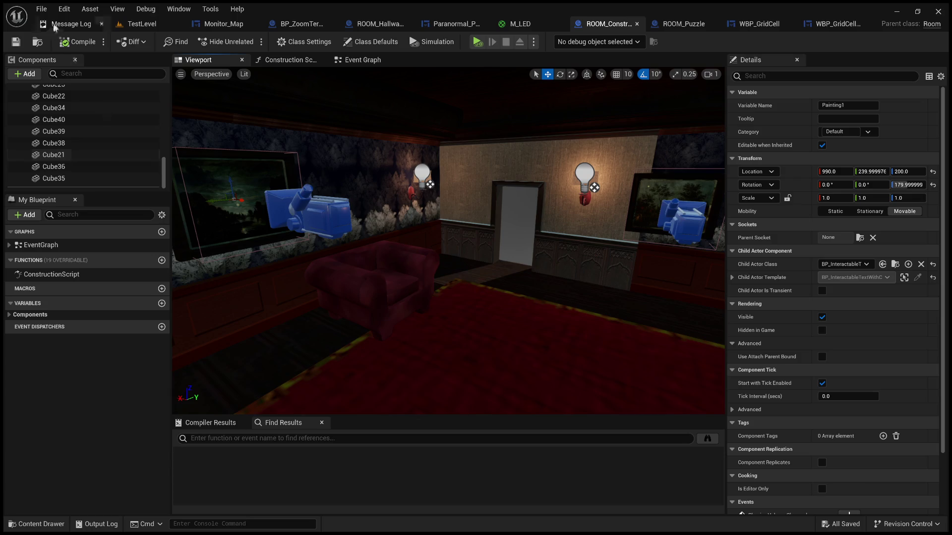
click(116, 25)
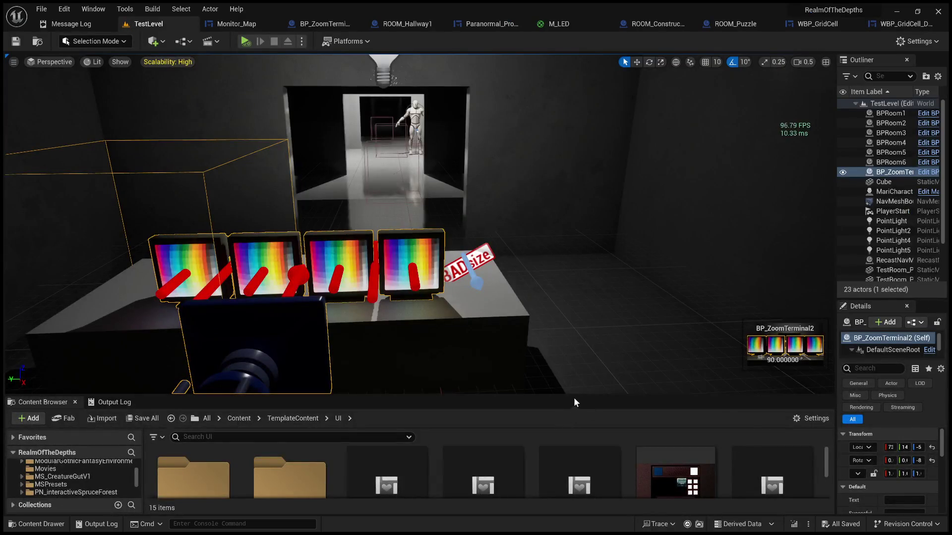
Enlarge the Content Browser and go up to the top-level Content folder
drag(573, 397, 570, 218)
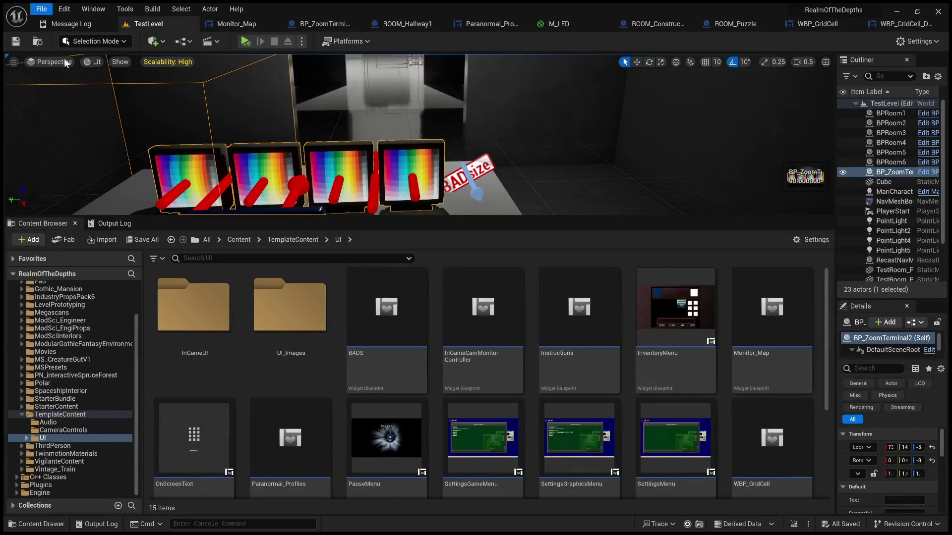
click(307, 240)
click(271, 334)
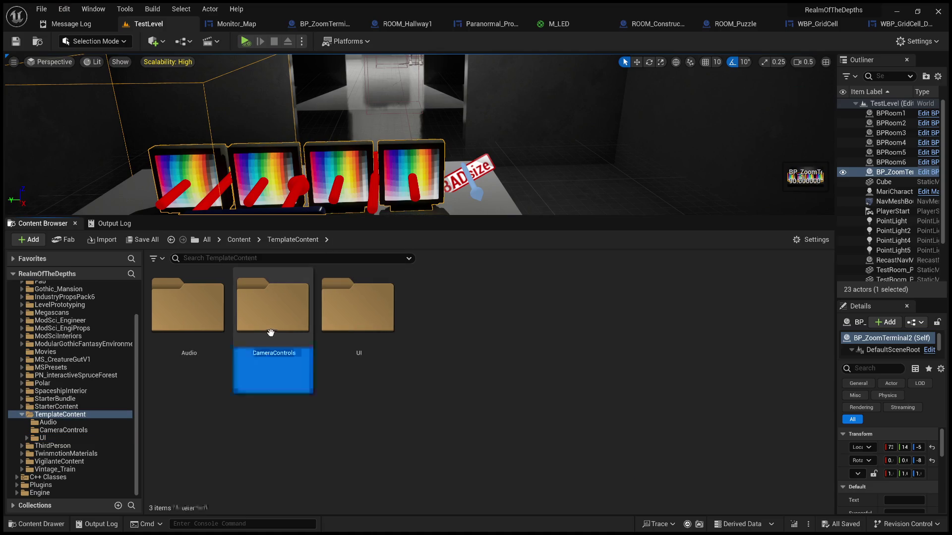
click(239, 240)
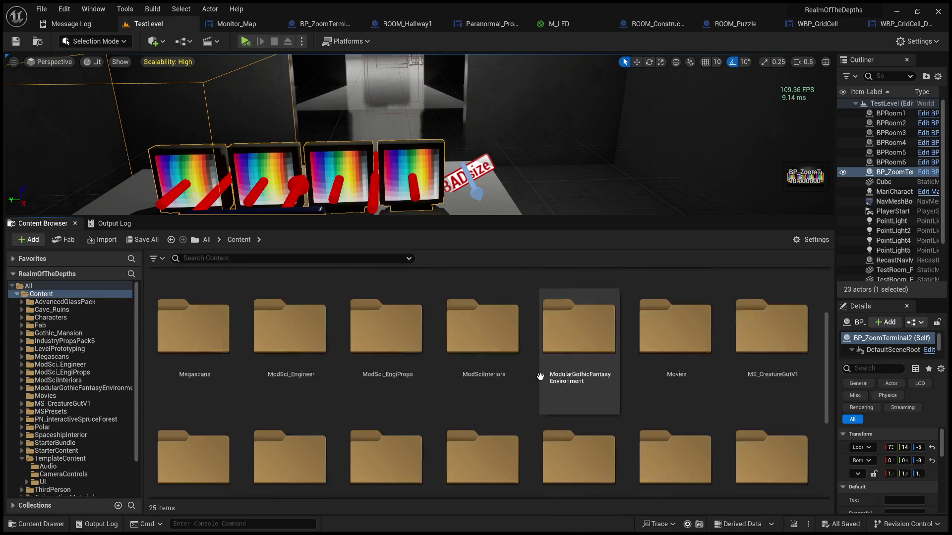
Browse to ThirdPerson > Maps and select the Mansion level
scroll(474, 362, down, 2)
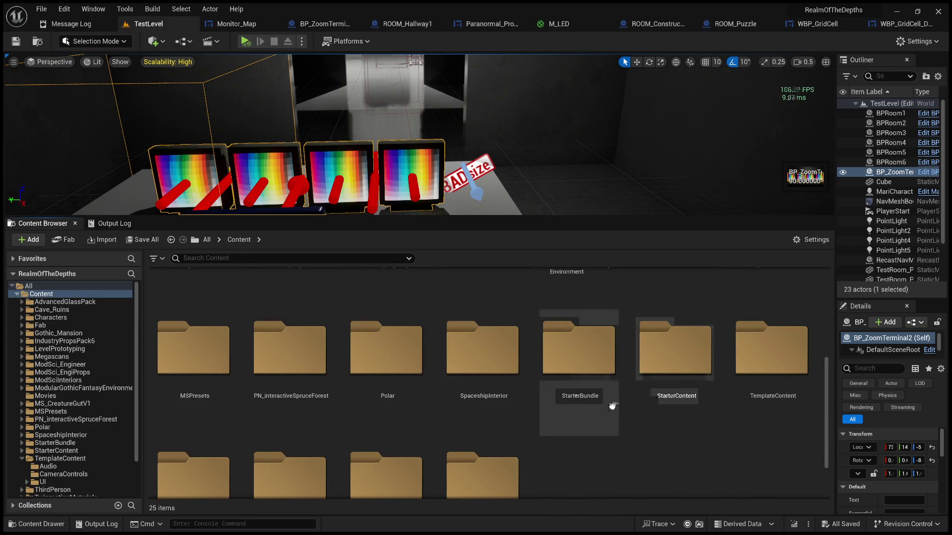
scroll(614, 404, down, 2)
scroll(587, 388, down, 2)
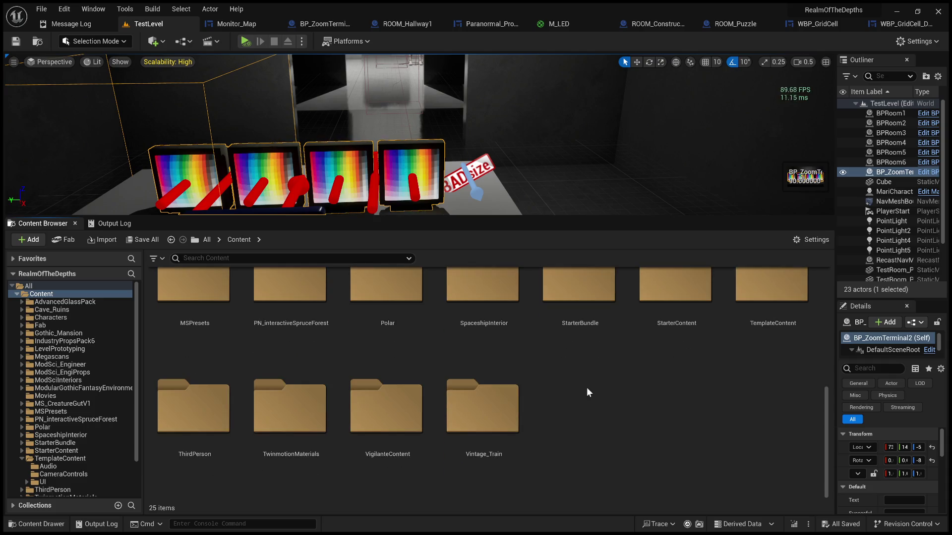
double_click(194, 423)
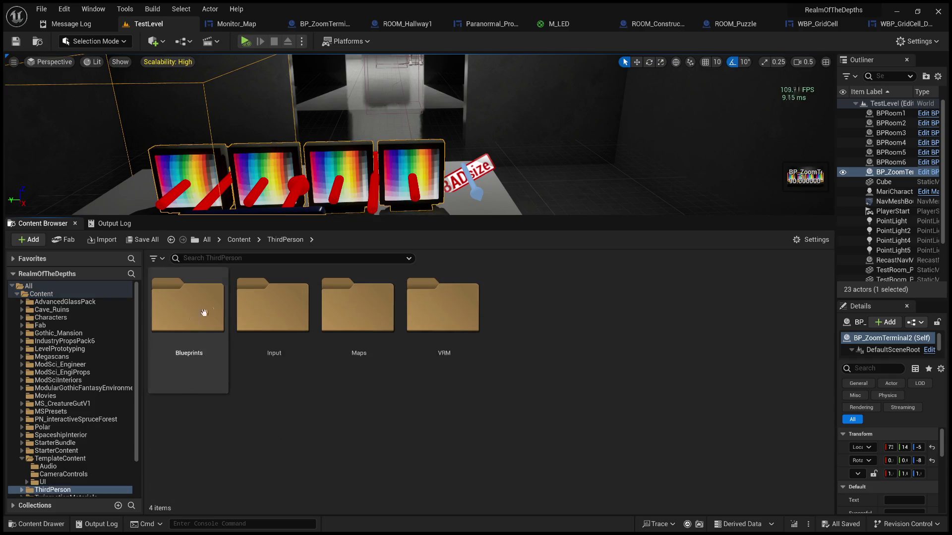
double_click(188, 318)
click(285, 240)
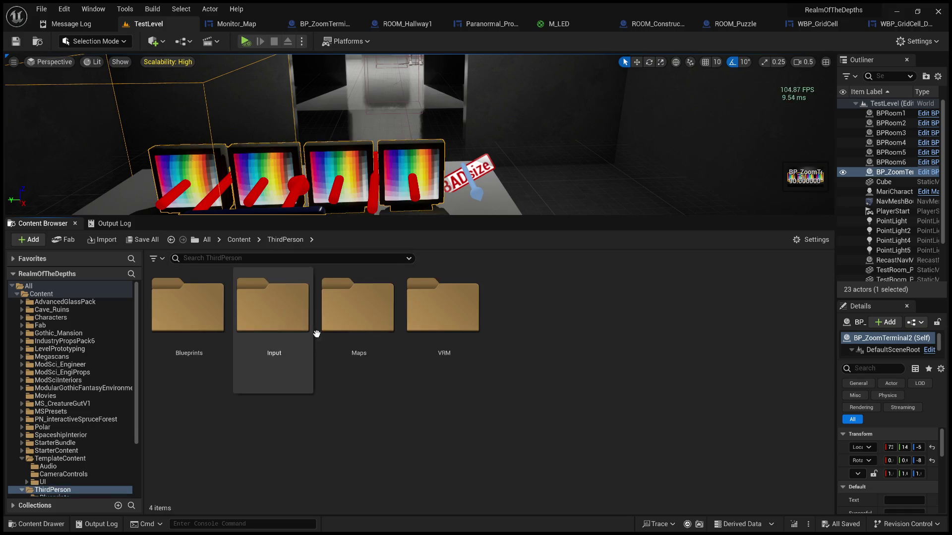
double_click(382, 310)
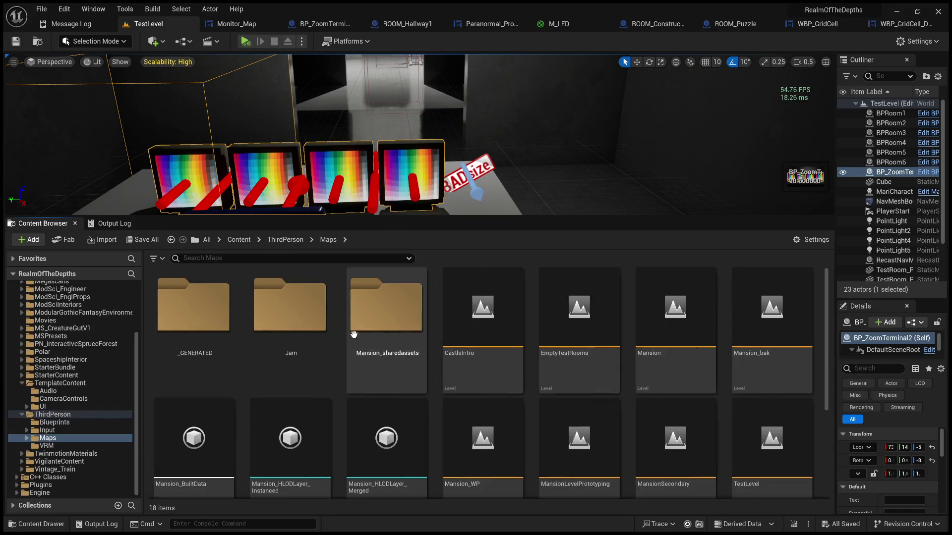
click(673, 341)
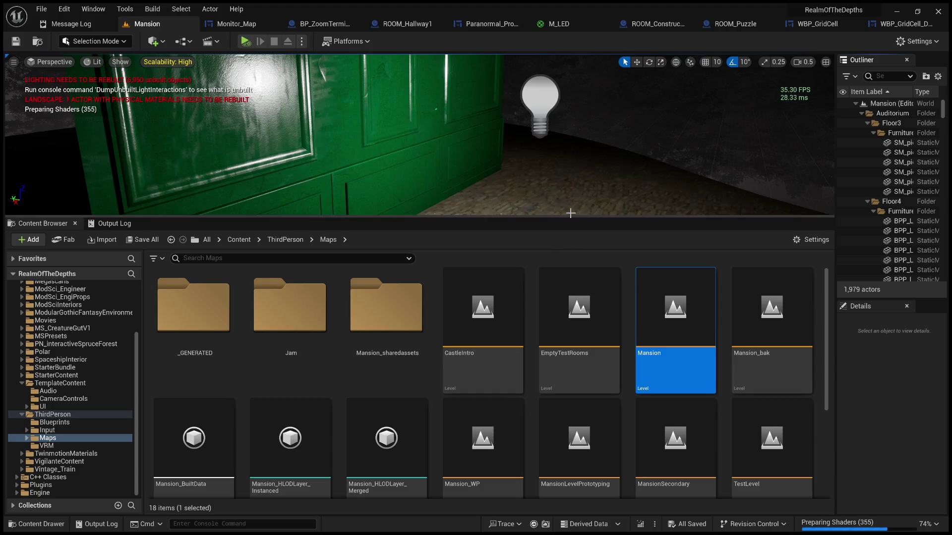
Enlarge the Mansion viewport, switch it to Unlit, and fly into the lamp-lit hall
drag(577, 218, 578, 418)
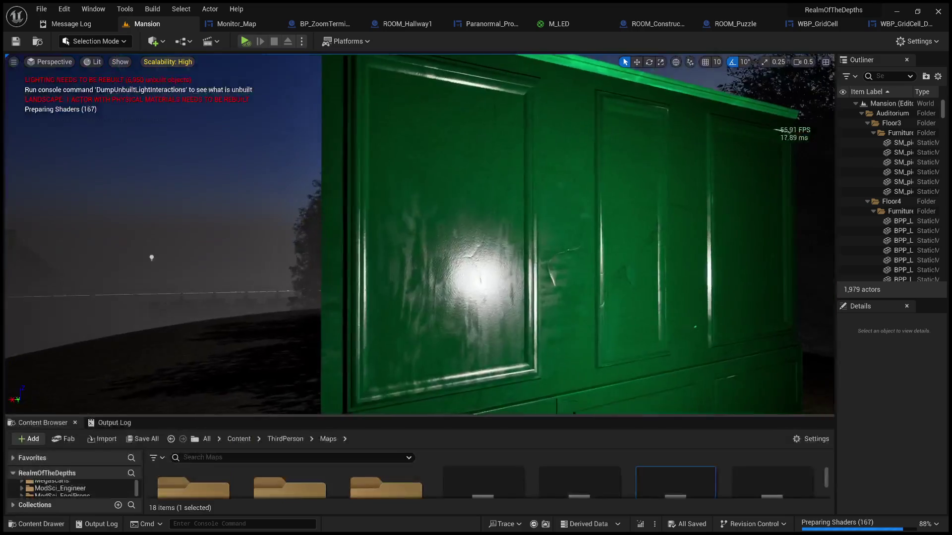
mouse_move(419, 233)
mouse_down()
mouse_move(446, 250)
mouse_move(426, 245)
mouse_move(476, 246)
mouse_move(375, 247)
mouse_up()
drag(204, 212, 204, 213)
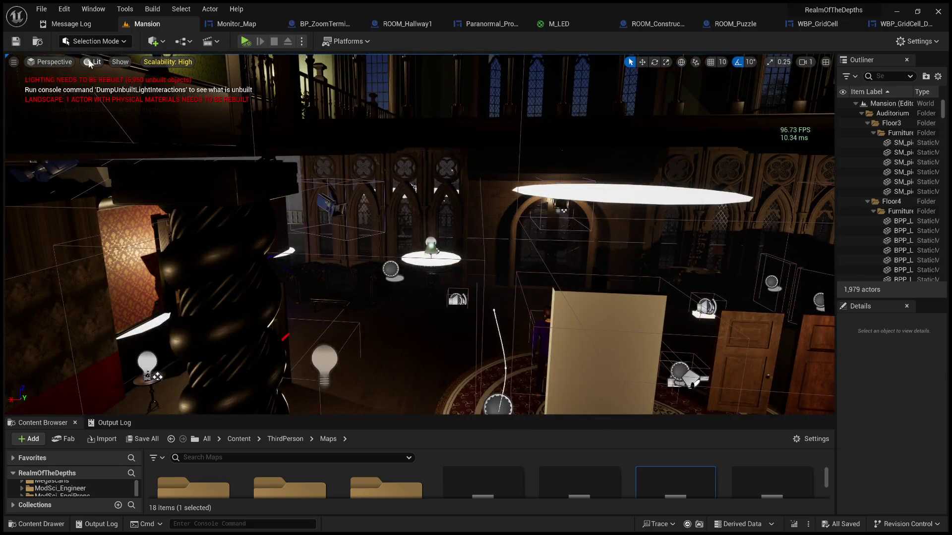
key(alt+3)
drag(122, 102, 123, 102)
drag(287, 289, 288, 290)
Select the ceiling camera actor and widen the Outliner and Details panels
click(417, 191)
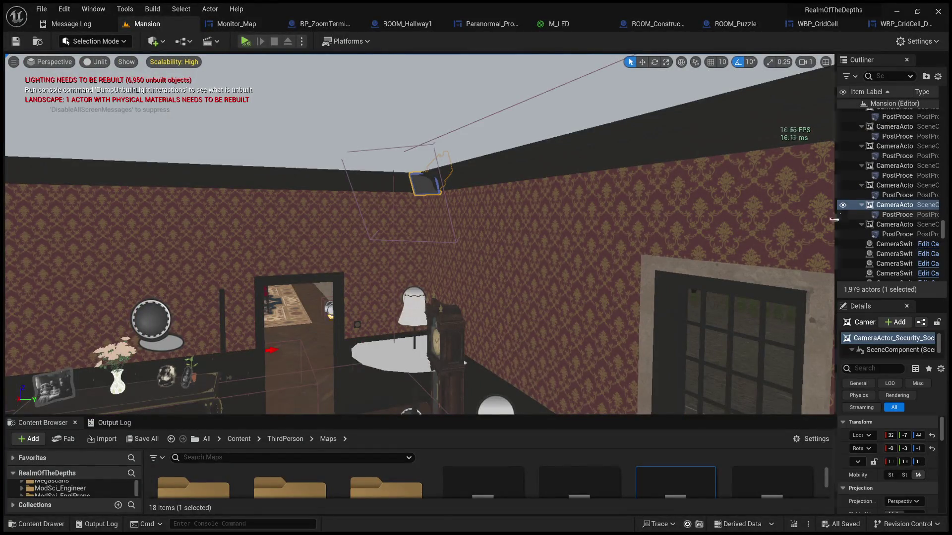
drag(836, 221, 606, 221)
drag(465, 228, 466, 227)
scroll(466, 228, down, 2)
drag(469, 185, 470, 186)
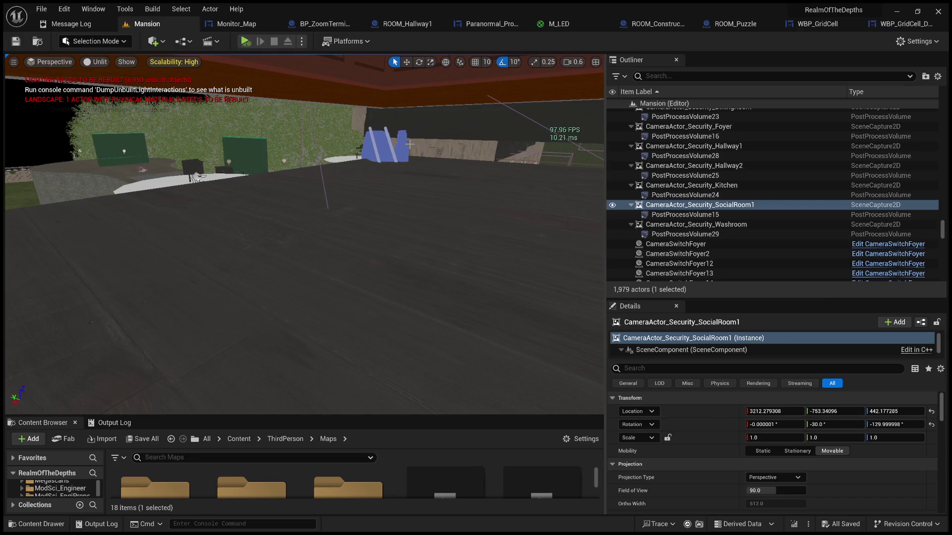
Select CameraActor_Foyer7, then CameraActor_Security_SocialRoom1 and its PostProcessVolume15
click(385, 147)
key(w)
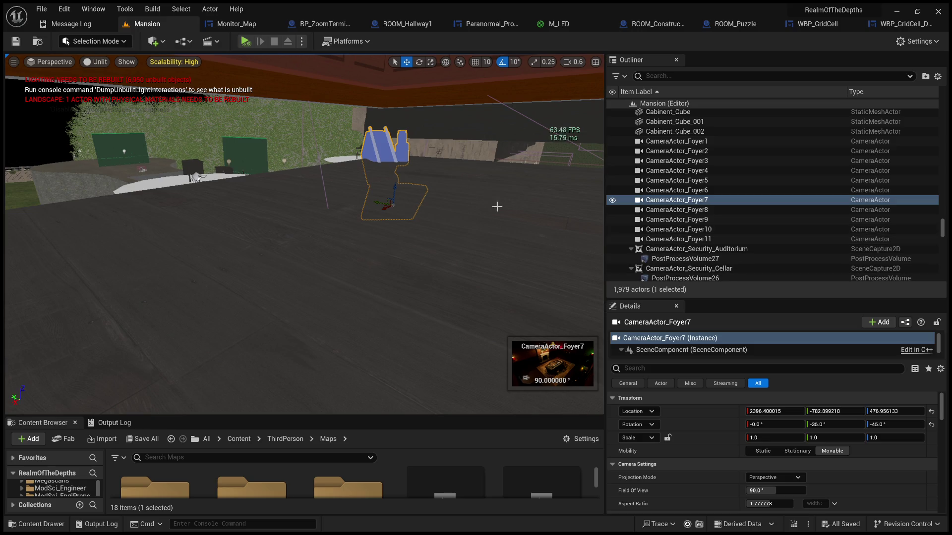
mouse_move(328, 118)
mouse_down()
mouse_move(359, 393)
mouse_move(317, 198)
mouse_move(400, 159)
mouse_up()
click(369, 164)
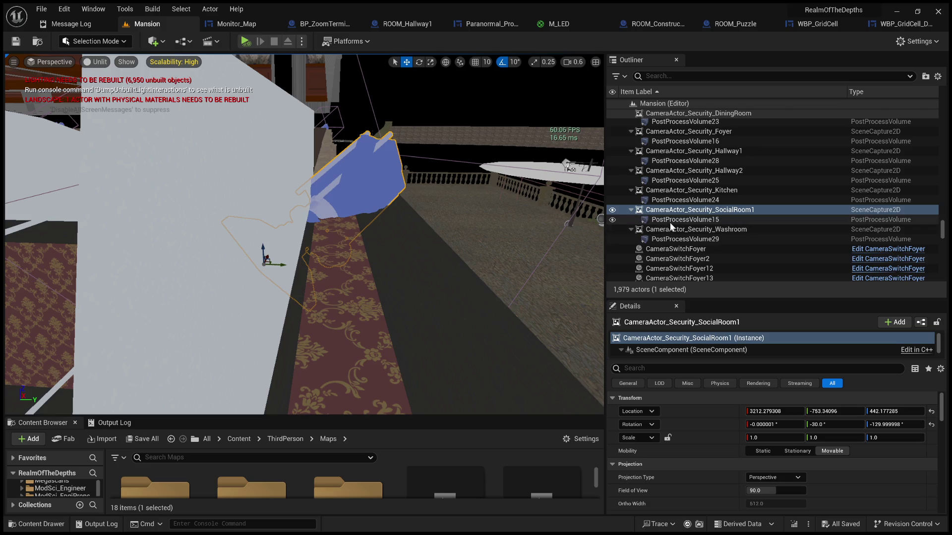
click(694, 221)
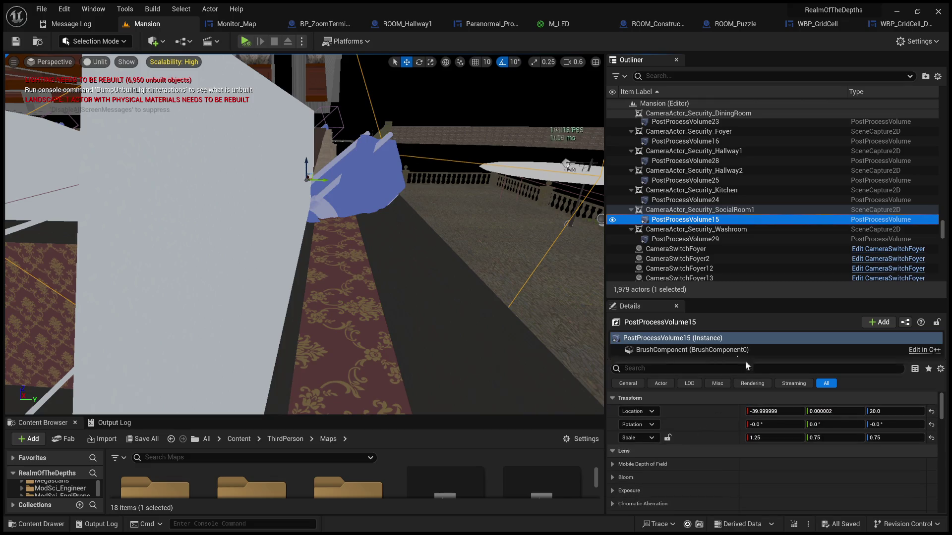
Filter PostProcessVolume15's details by 'mar' to reveal its assigned post-process material
mouse_move(746, 358)
mouse_down()
mouse_move(746, 399)
mouse_move(745, 356)
mouse_up()
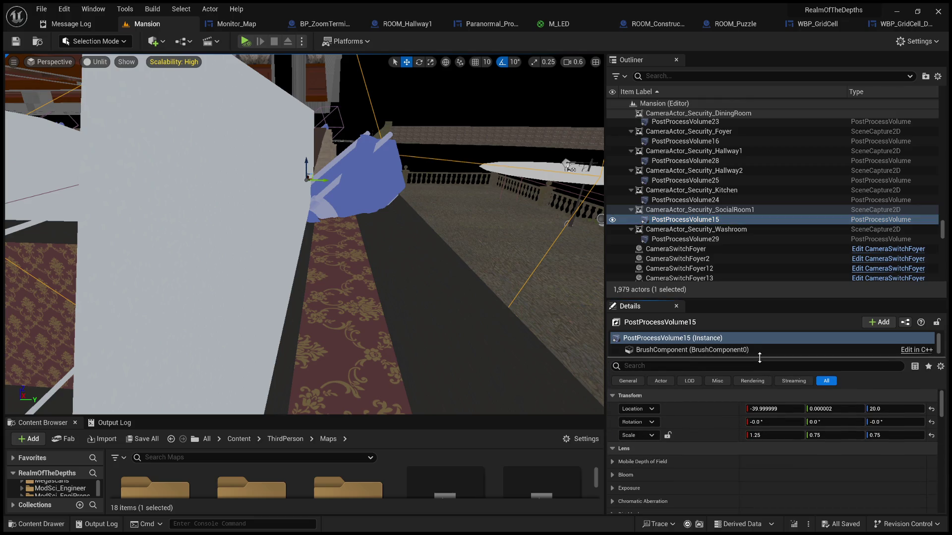
scroll(726, 427, down, 3)
scroll(647, 445, up, 3)
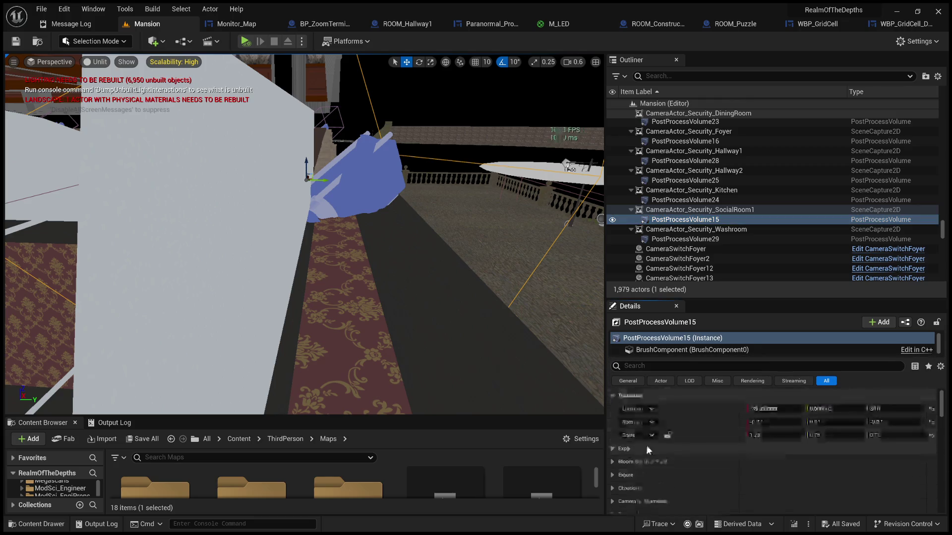
scroll(641, 475, down, 3)
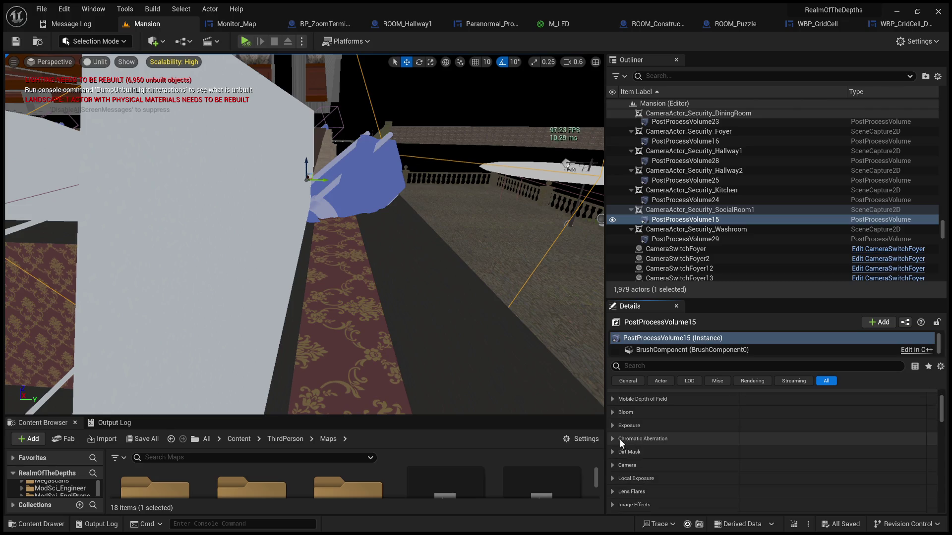
scroll(625, 455, down, 5)
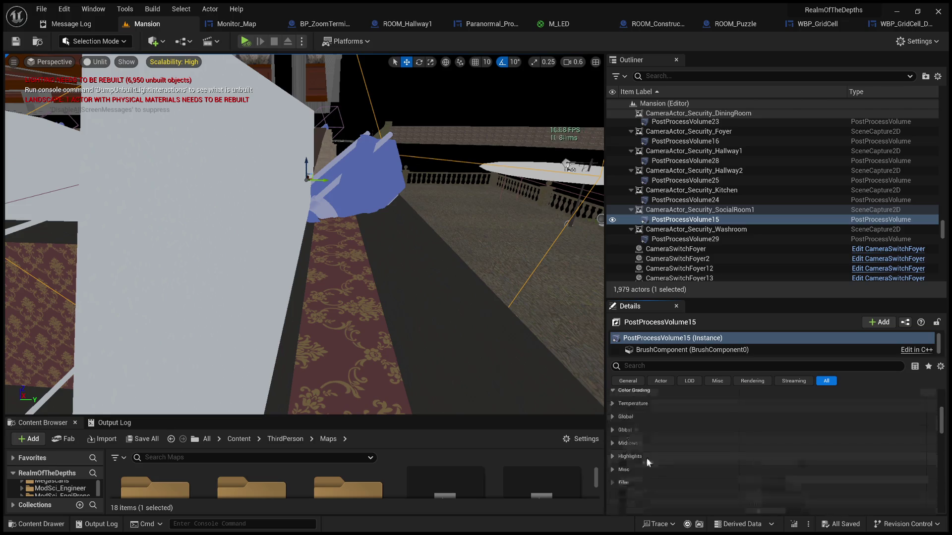
scroll(654, 458, down, 10)
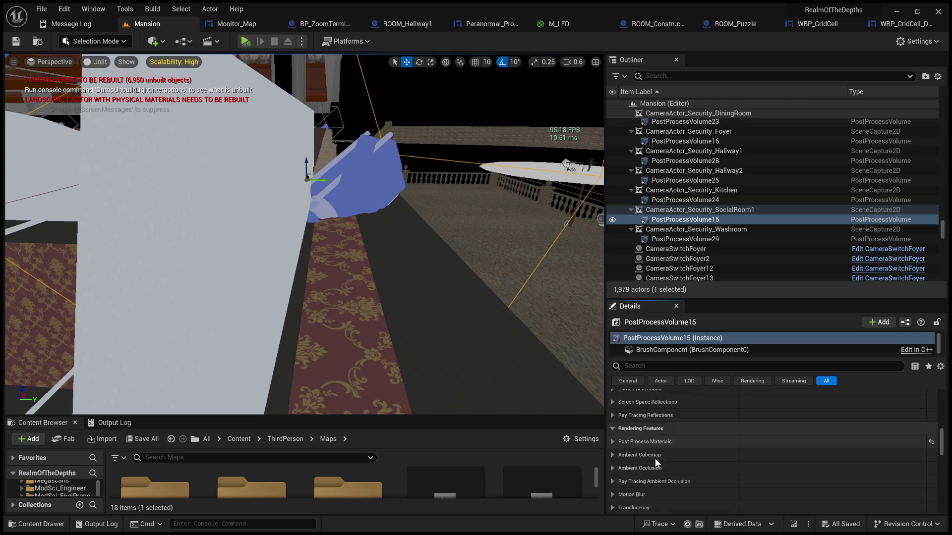
scroll(665, 450, down, 10)
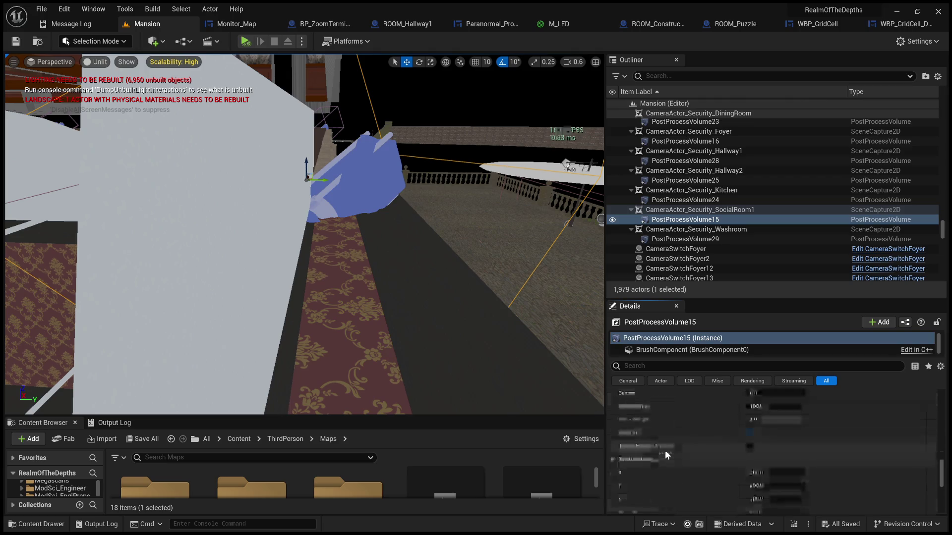
scroll(665, 451, down, 5)
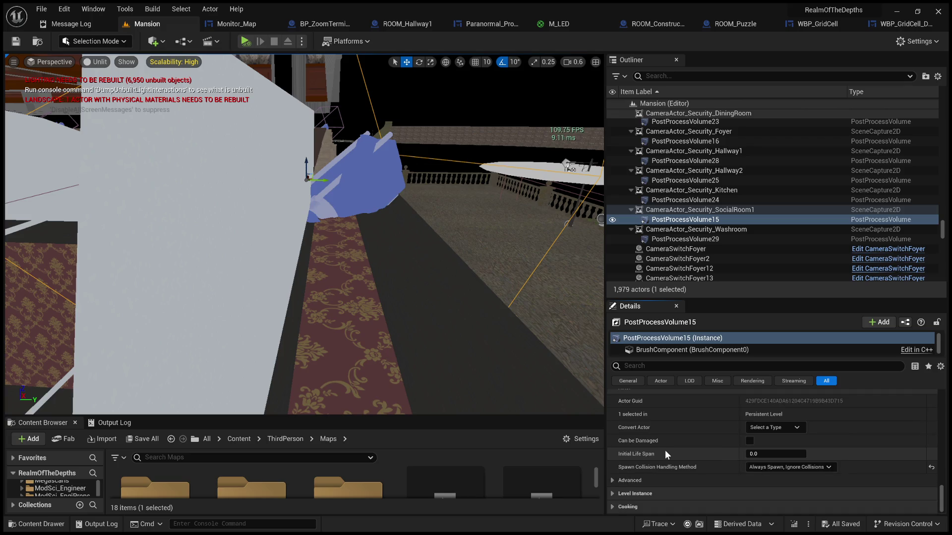
click(665, 365)
text(mar)
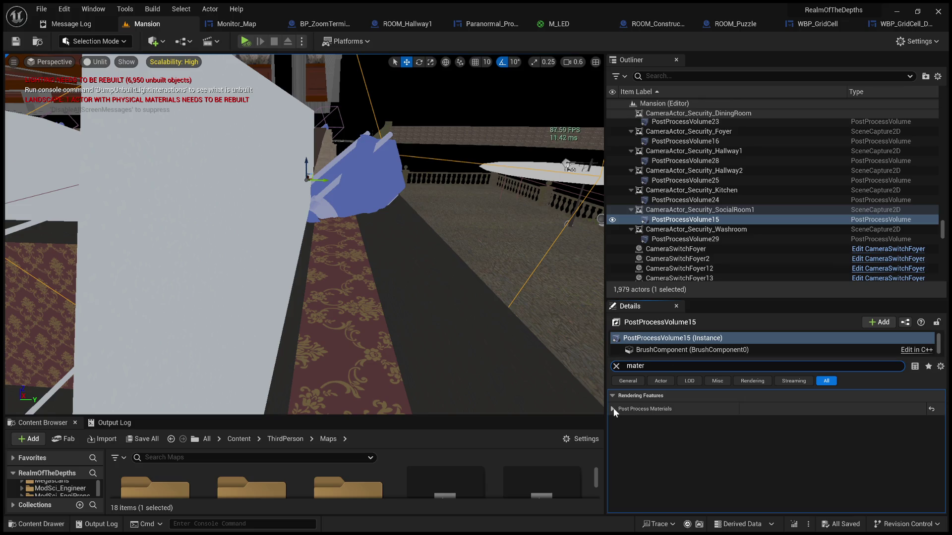
click(614, 408)
click(621, 423)
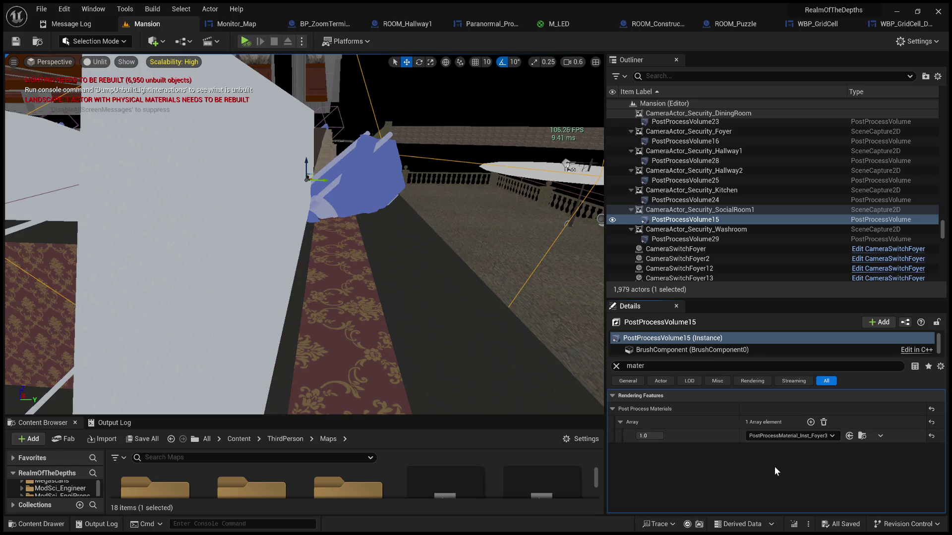
Fly through the building to the blue camera prop and select Transport_Shutter_003
key(f)
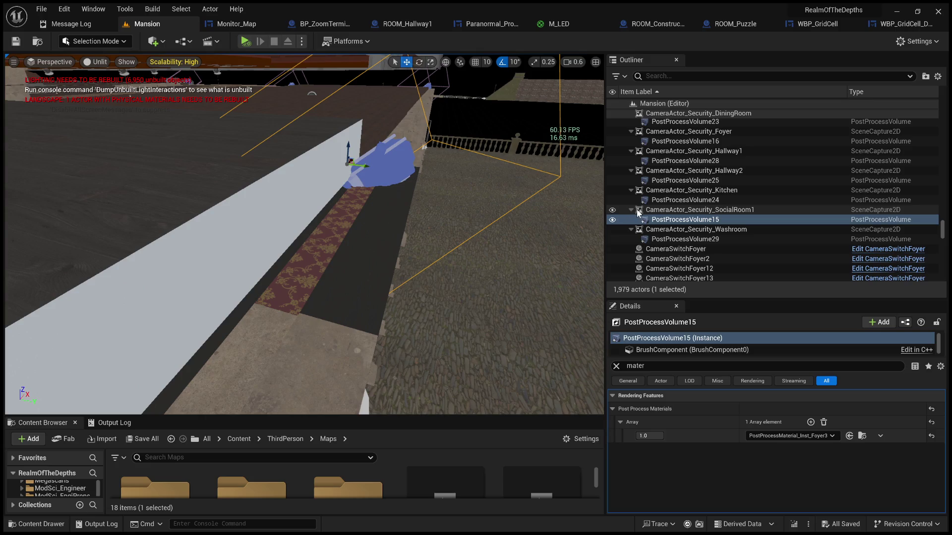
scroll(304, 234, up, 3)
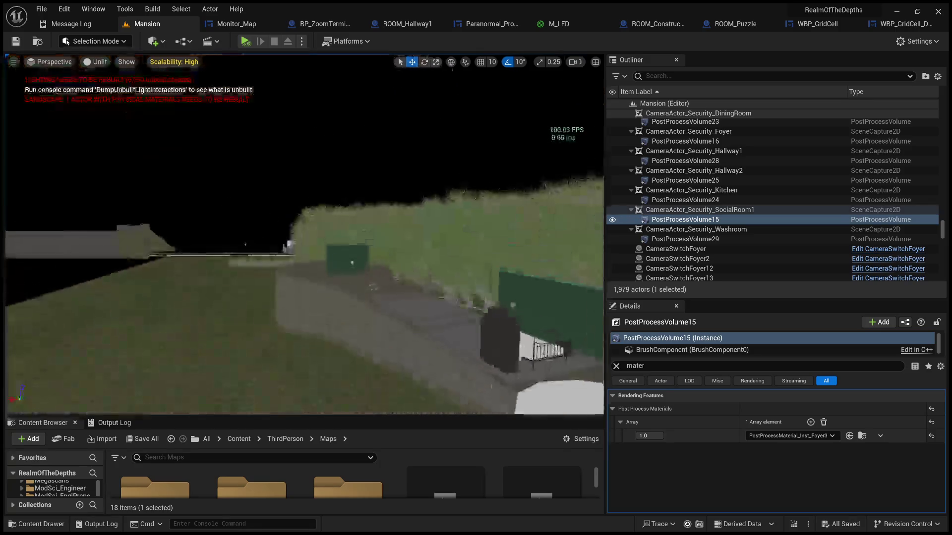
key(w)
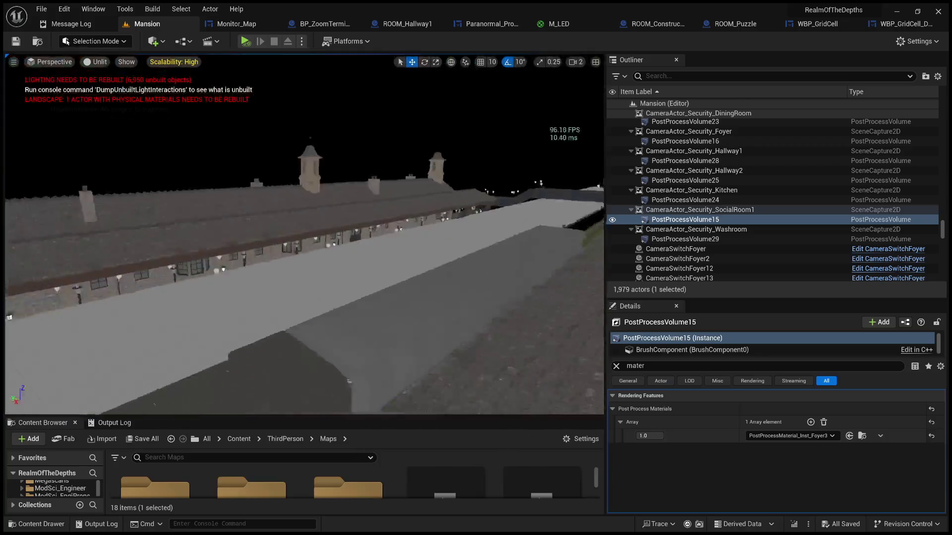
scroll(305, 234, down, 2)
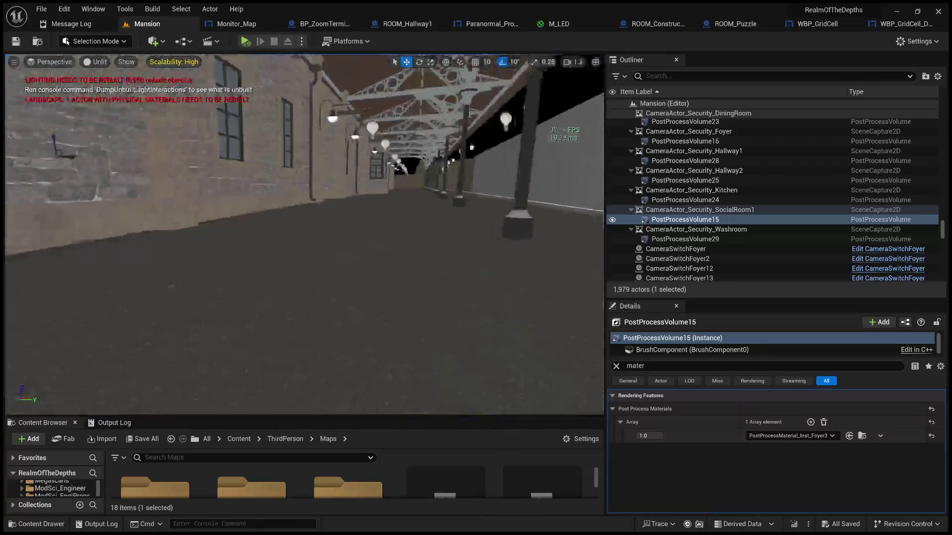
key(w)
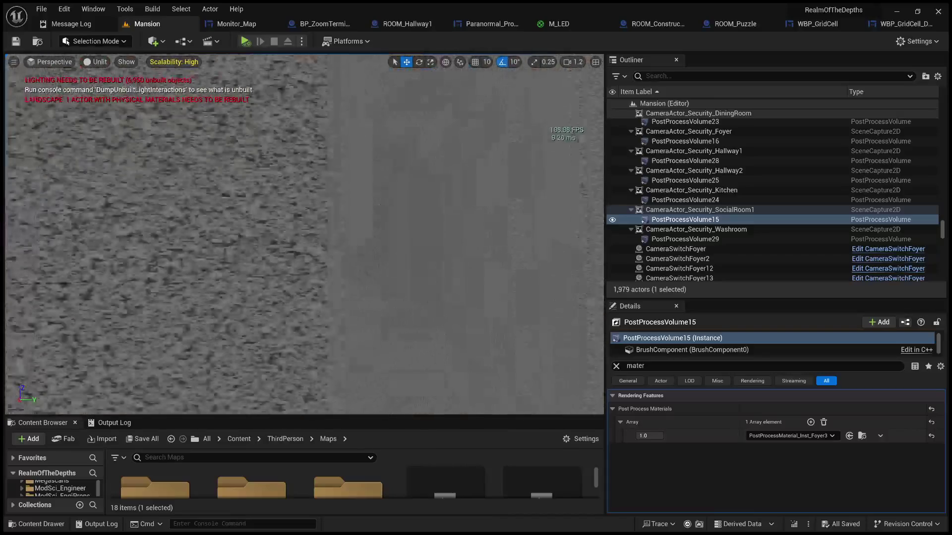
key(w)
scroll(402, 246, down, 2)
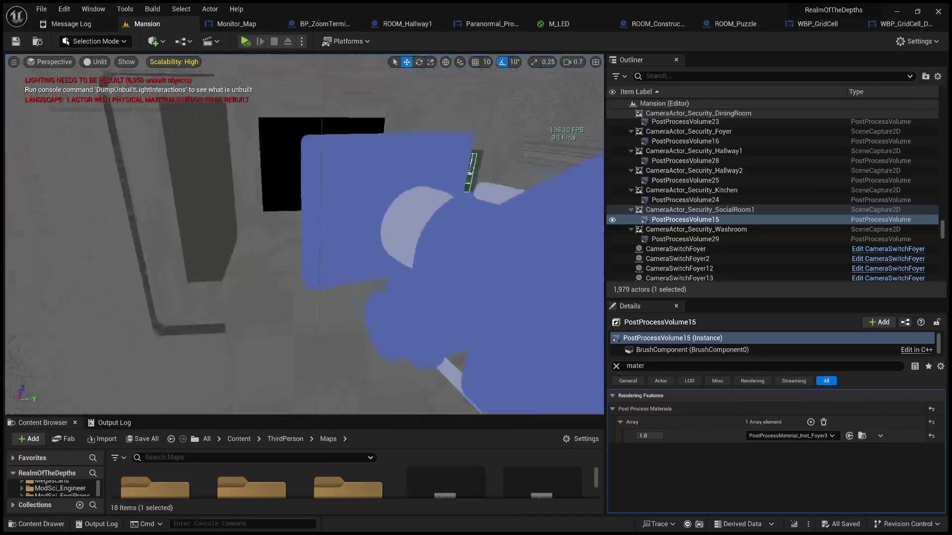
click(258, 181)
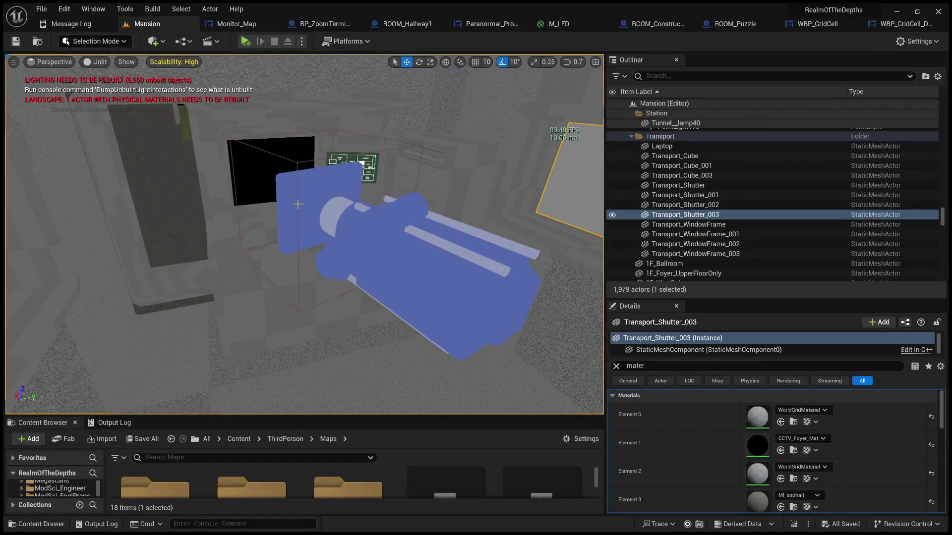
Toggle the Transport folder's visibility off and on, collapsing and re-expanding it
scroll(716, 202, up, 1)
key(w)
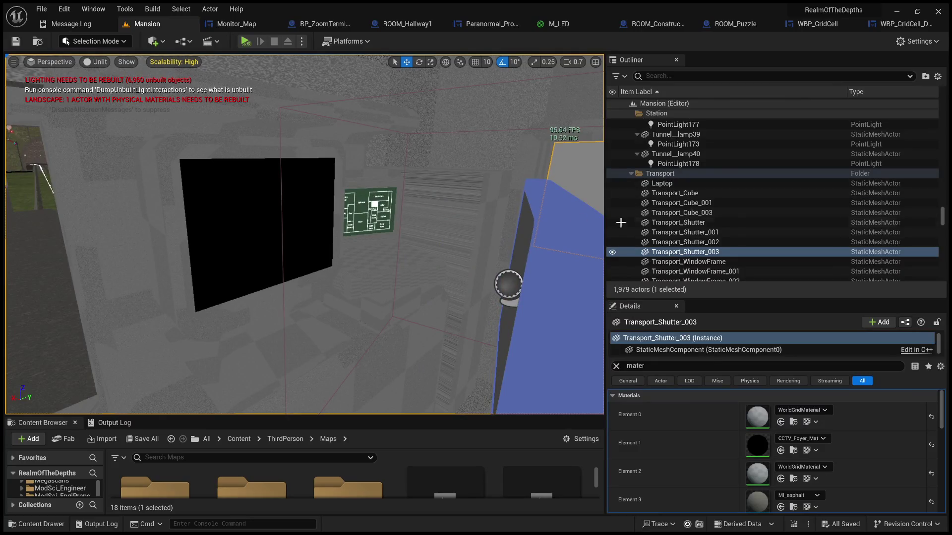
click(612, 173)
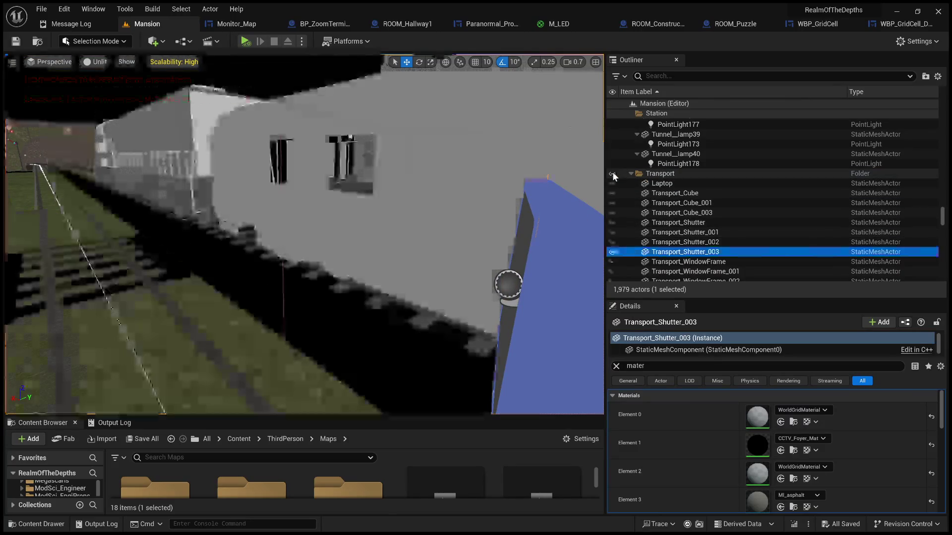
click(613, 174)
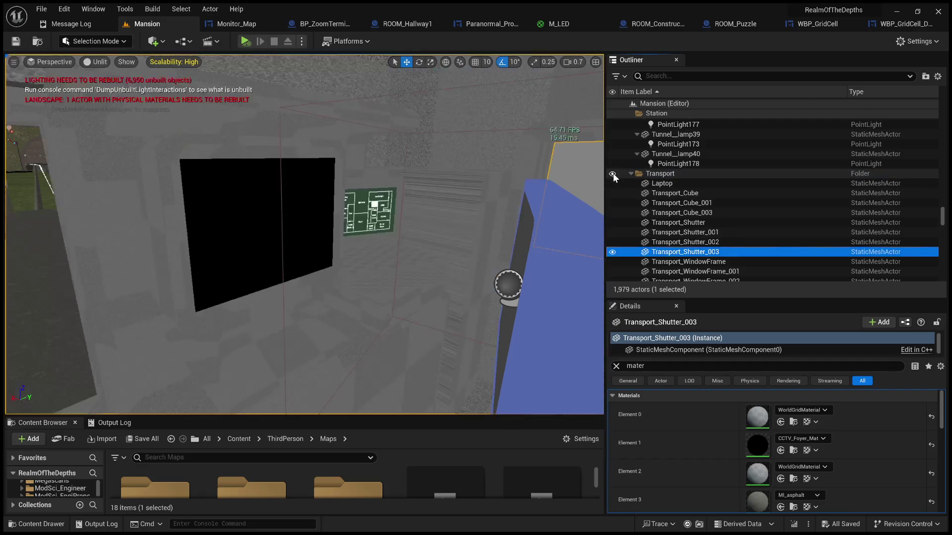
scroll(655, 226, down, 4)
scroll(676, 219, up, 4)
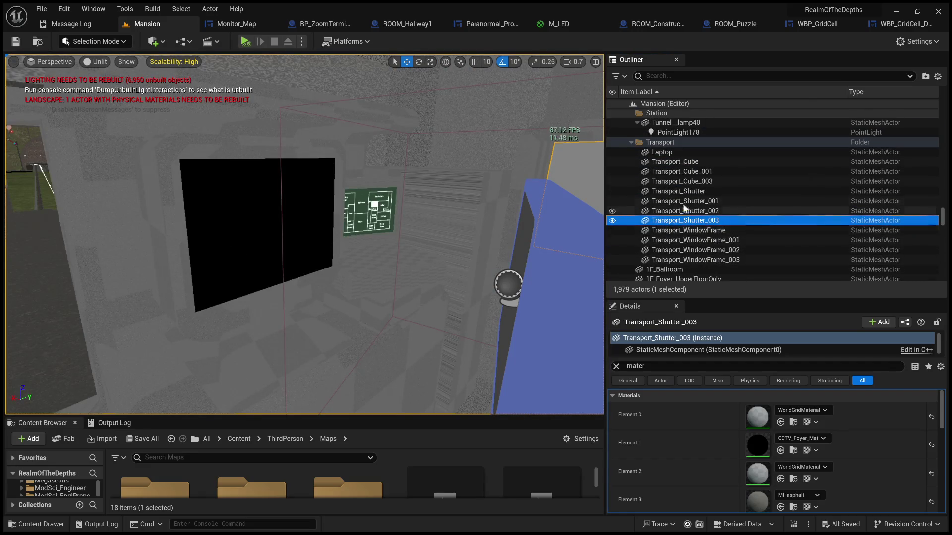
click(632, 142)
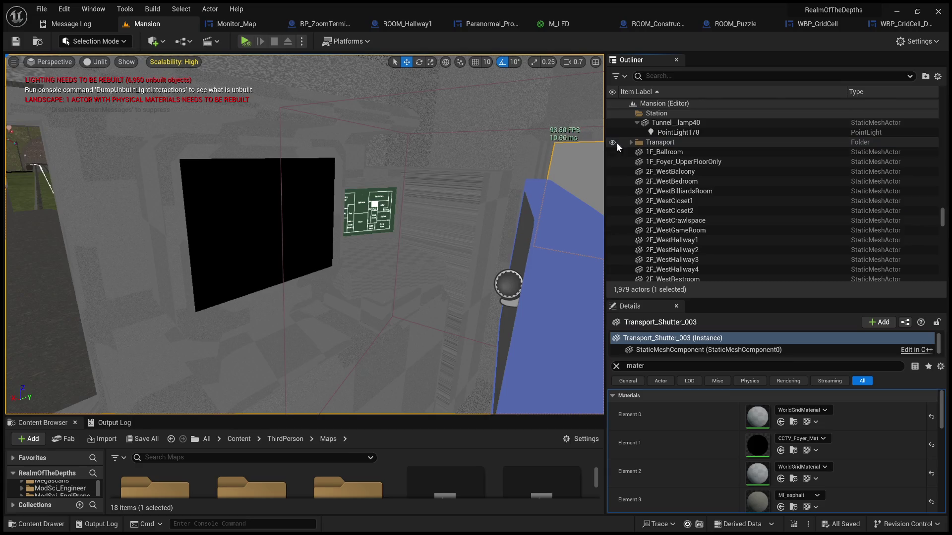
click(613, 143)
click(614, 142)
click(631, 142)
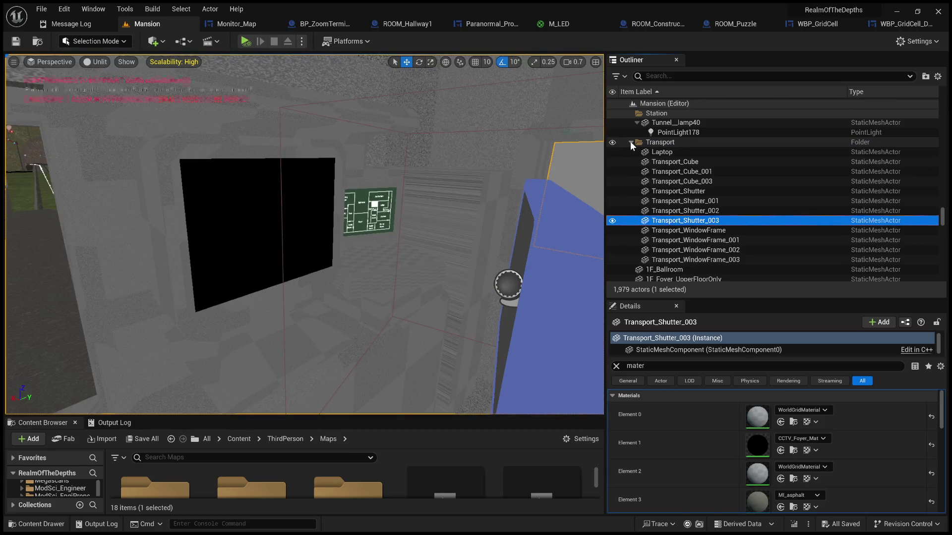
Click through the Transport actors, focus Transport_Cube_001, and select the blue BP_InteractableTerminal prop
click(673, 154)
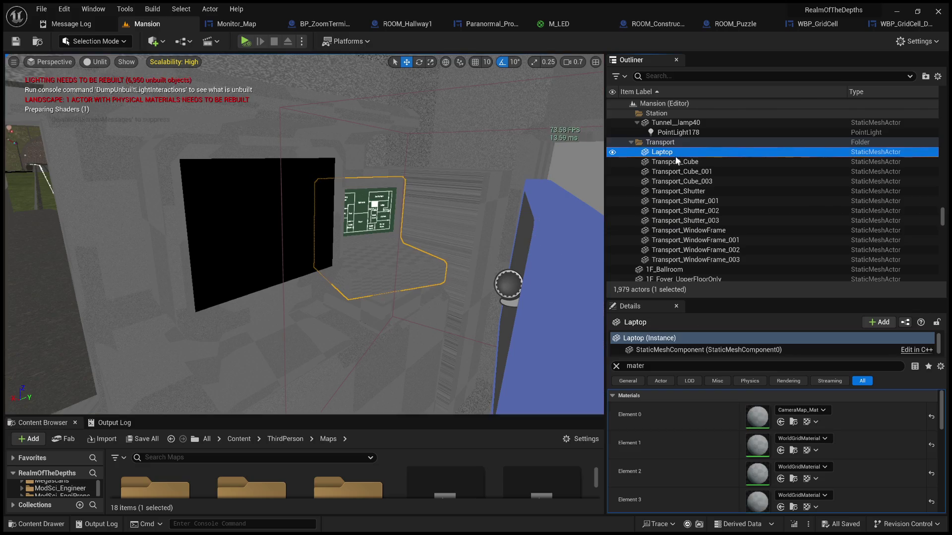
click(714, 259)
click(719, 250)
click(719, 241)
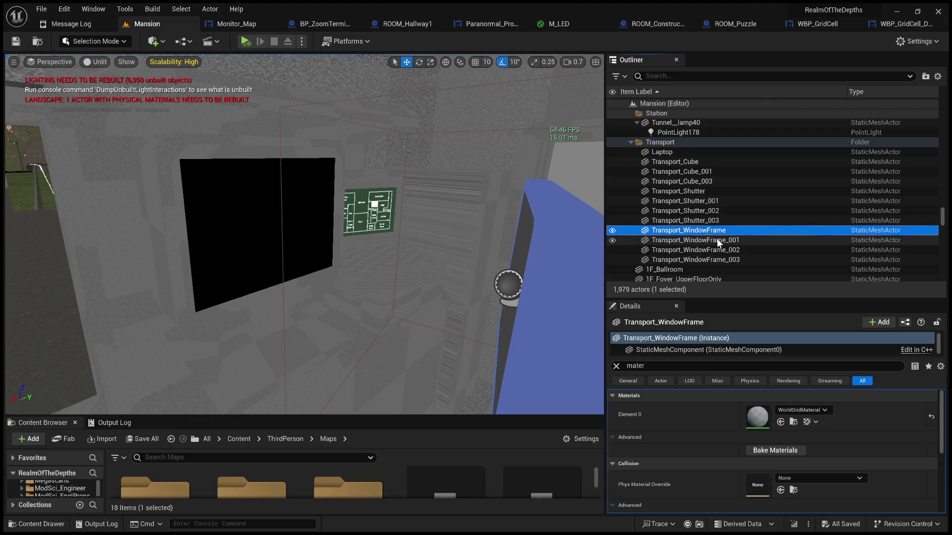
click(715, 231)
click(712, 221)
click(710, 209)
click(709, 201)
click(707, 192)
click(705, 181)
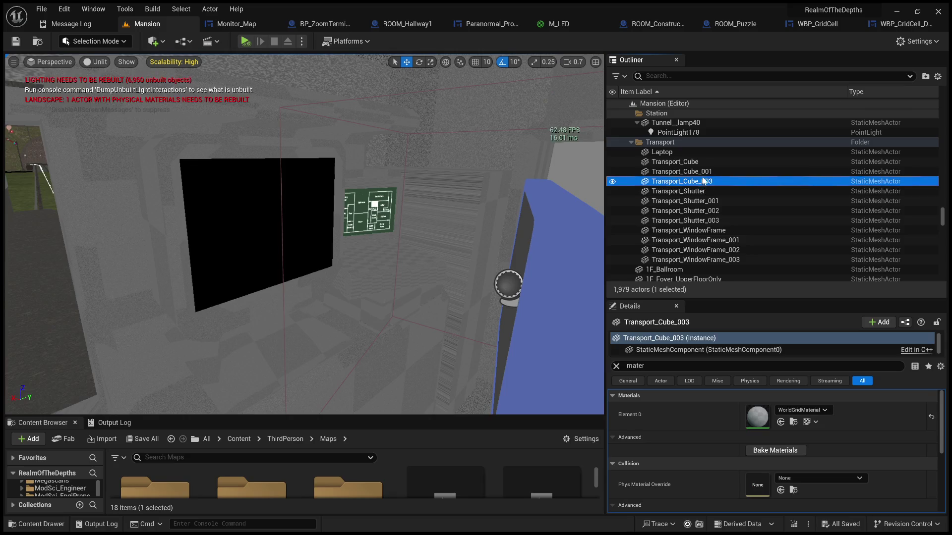
click(703, 172)
click(701, 164)
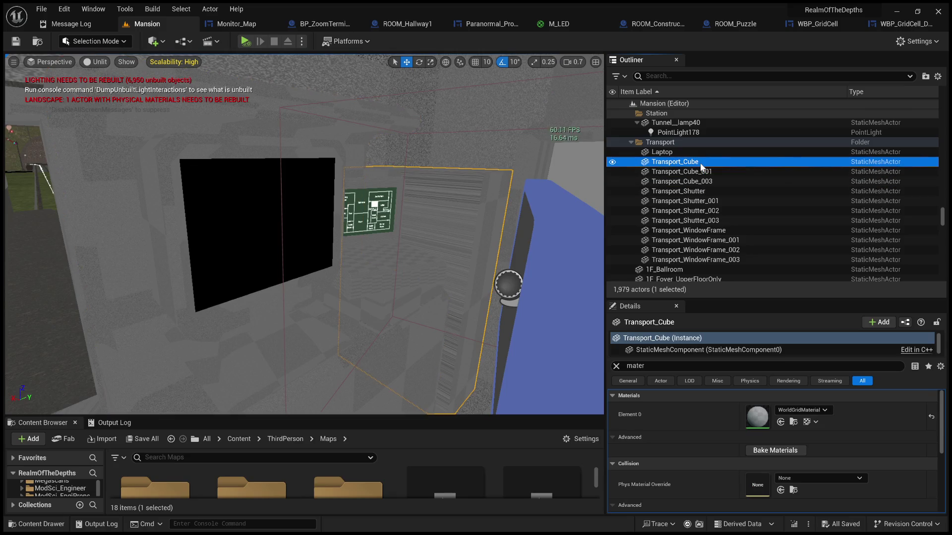
double_click(701, 171)
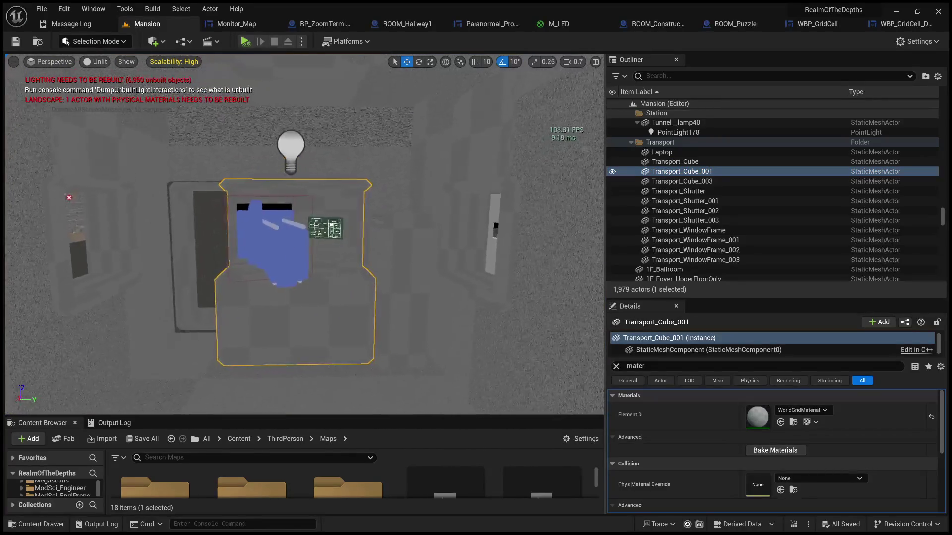
click(347, 199)
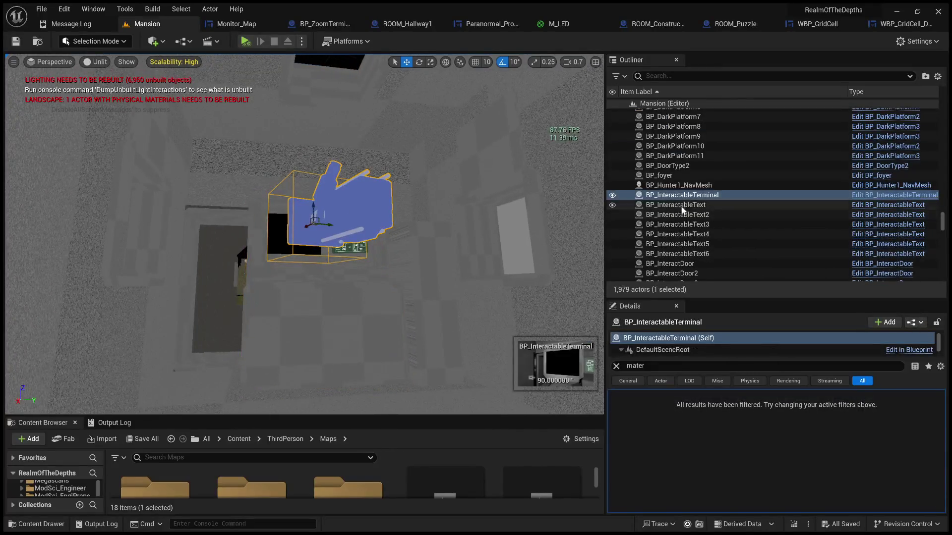
Clear the Details material filter and open the BP_InteractableTerminal Blueprint
click(616, 366)
scroll(696, 342, down, 2)
scroll(699, 339, up, 3)
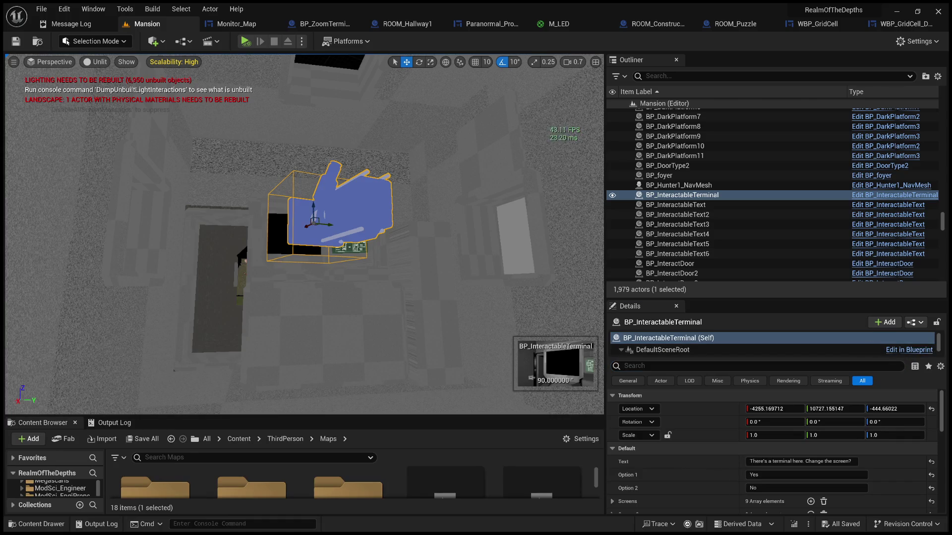
key(ctrl+e)
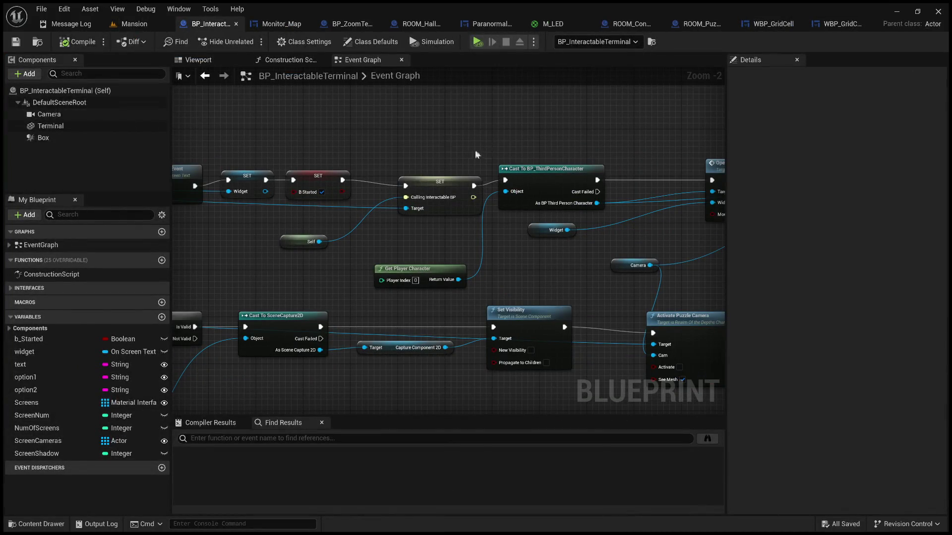
Back in the Mansion level, focus the terminal and swing the view out over the estate
click(143, 24)
key(f)
scroll(305, 234, up, 5)
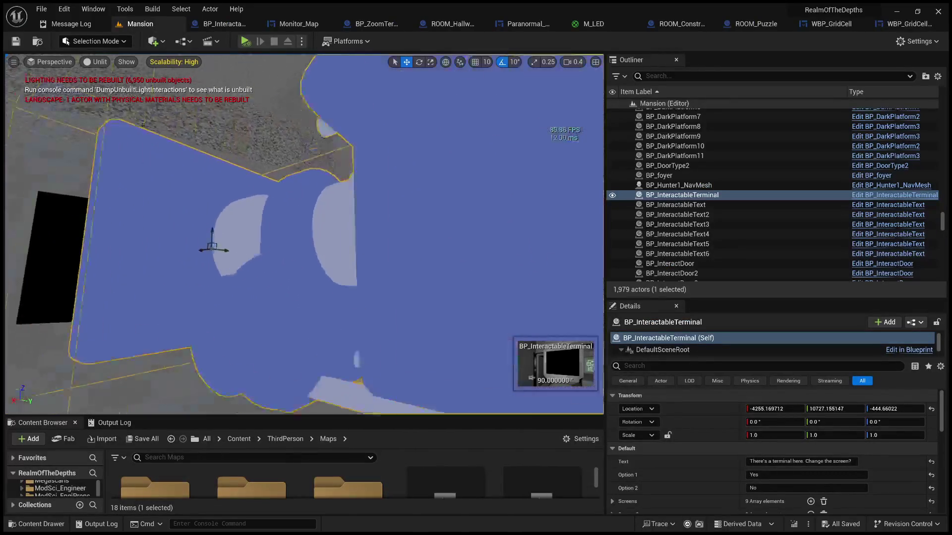
scroll(305, 234, up, 5)
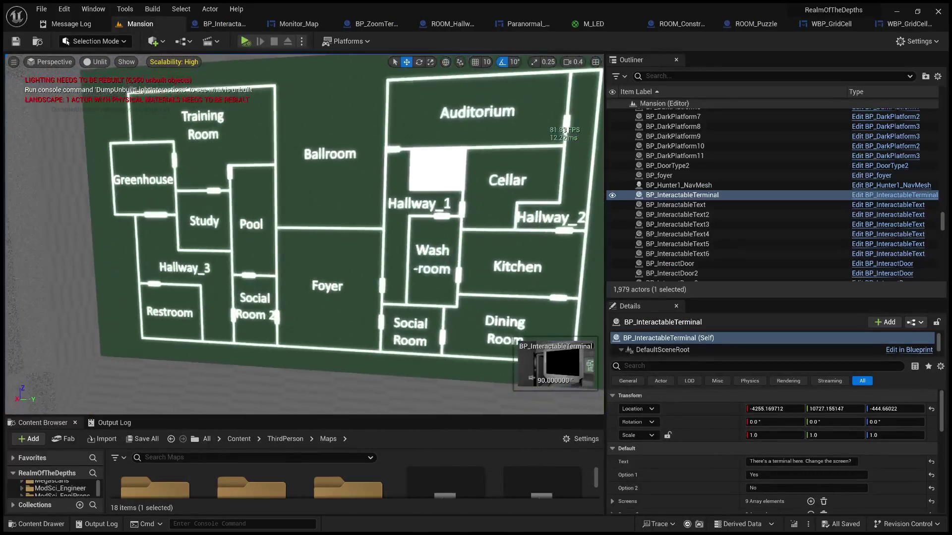
key(d)
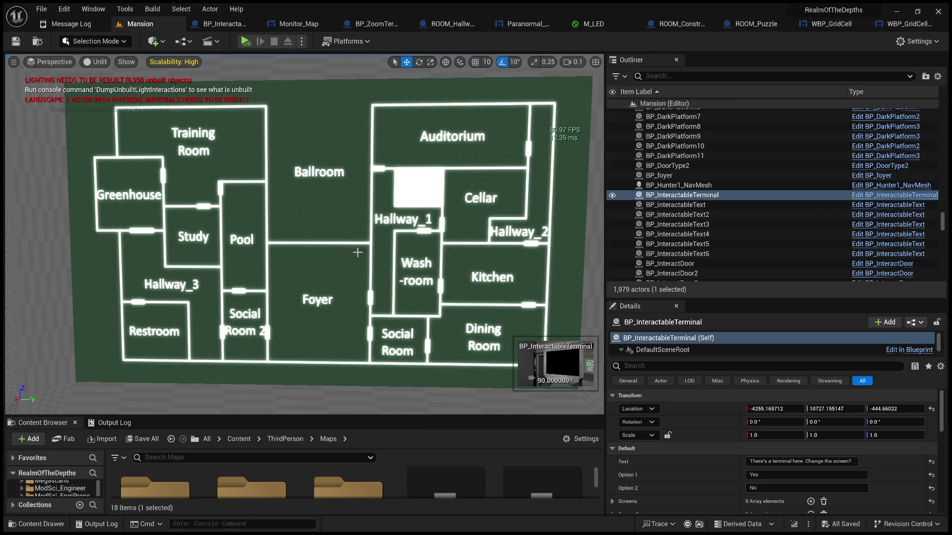
mouse_move(304, 298)
mouse_down()
mouse_move(322, 258)
mouse_move(342, 243)
mouse_move(352, 275)
mouse_move(230, 312)
mouse_up()
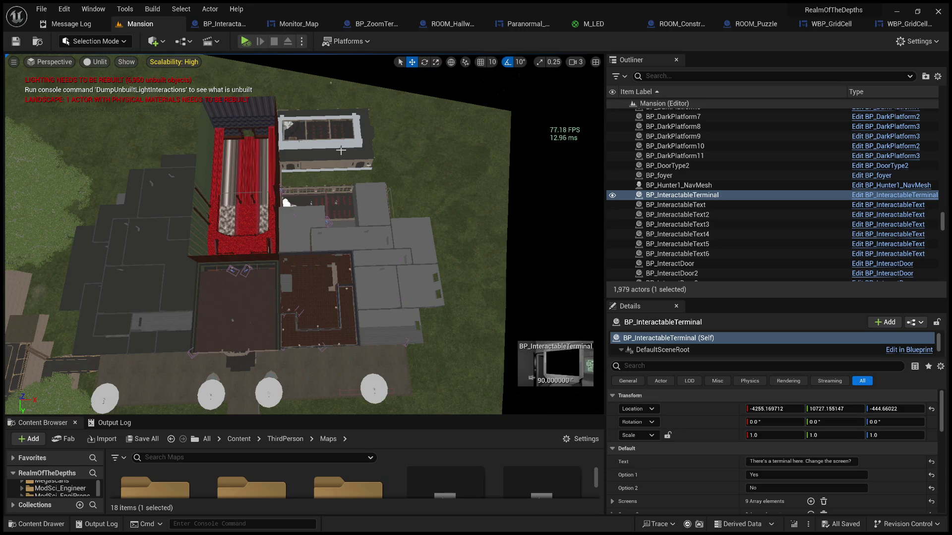
Fly down onto the grey building's roof and switch the viewport to Lit mode
scroll(340, 150, down, 5)
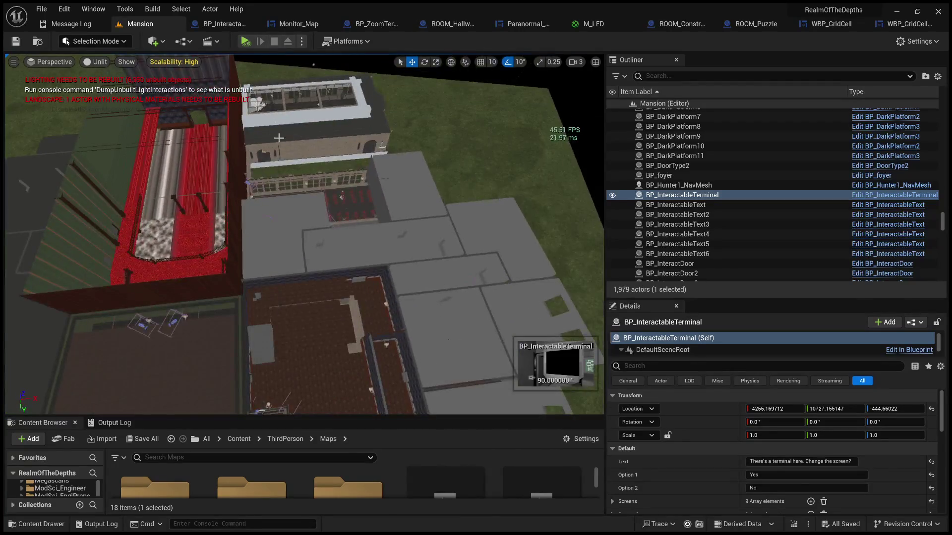
mouse_move(341, 151)
mouse_down()
mouse_move(322, 181)
mouse_move(354, 165)
mouse_up()
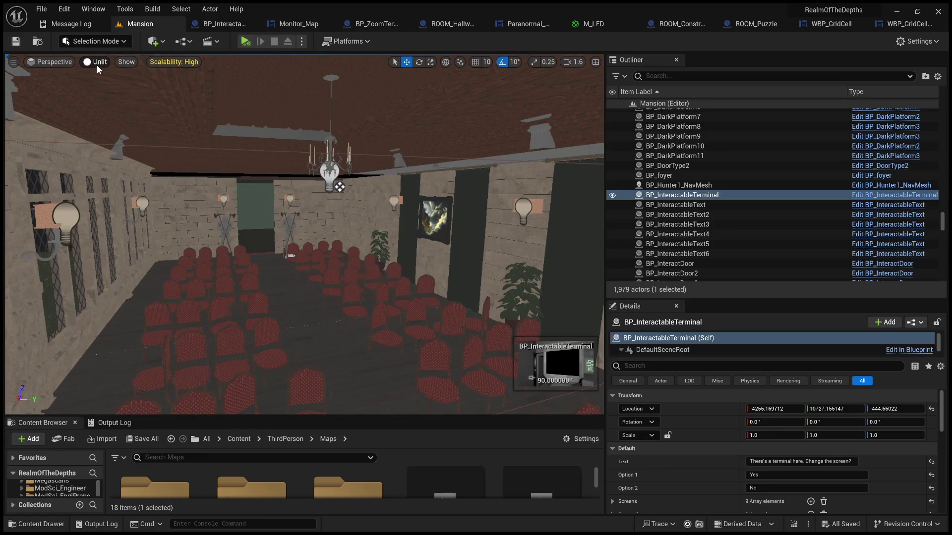
key(alt+4)
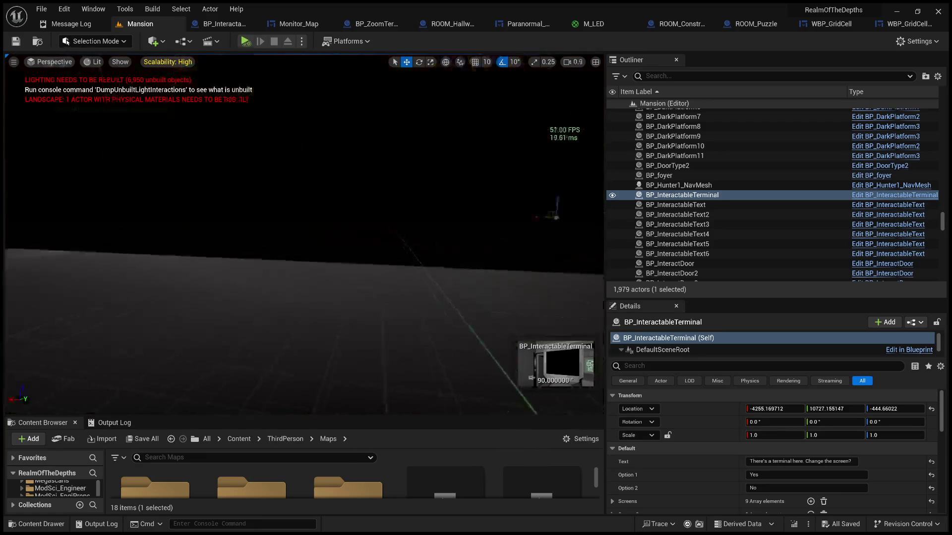
Fly through the dark hallway and large room out into the dusk park
scroll(464, 155, down, 3)
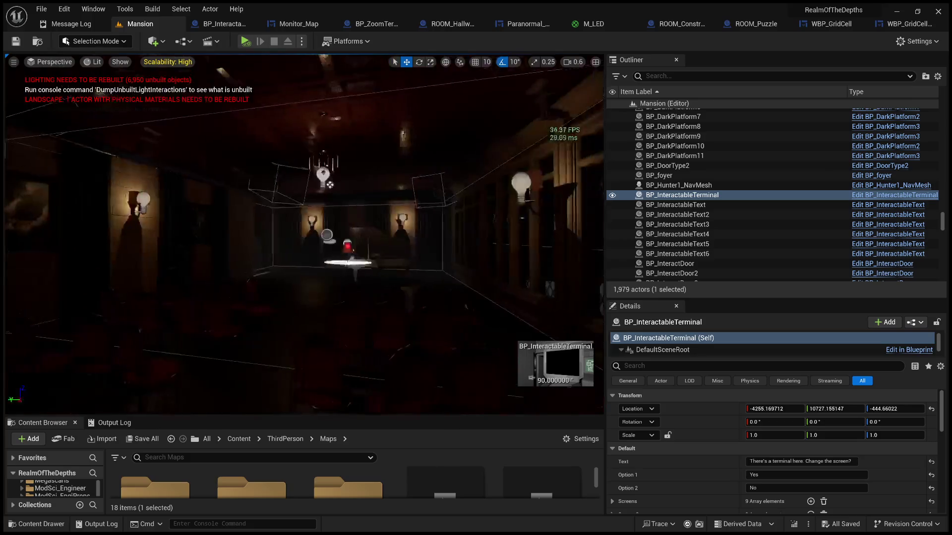
mouse_move(463, 155)
mouse_down()
mouse_move(397, 163)
mouse_move(406, 165)
mouse_up()
drag(298, 181, 213, 188)
scroll(270, 182, up, 2)
scroll(251, 184, up, 5)
scroll(241, 185, down, 4)
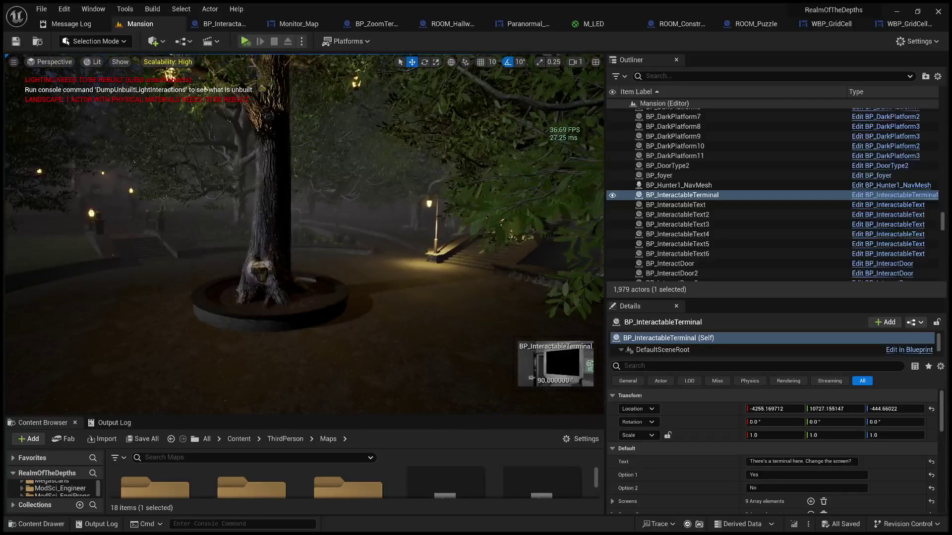
Inspect a path lamp and the tree-base wall, then fly the view to the terminal by the gate
drag(399, 247, 400, 246)
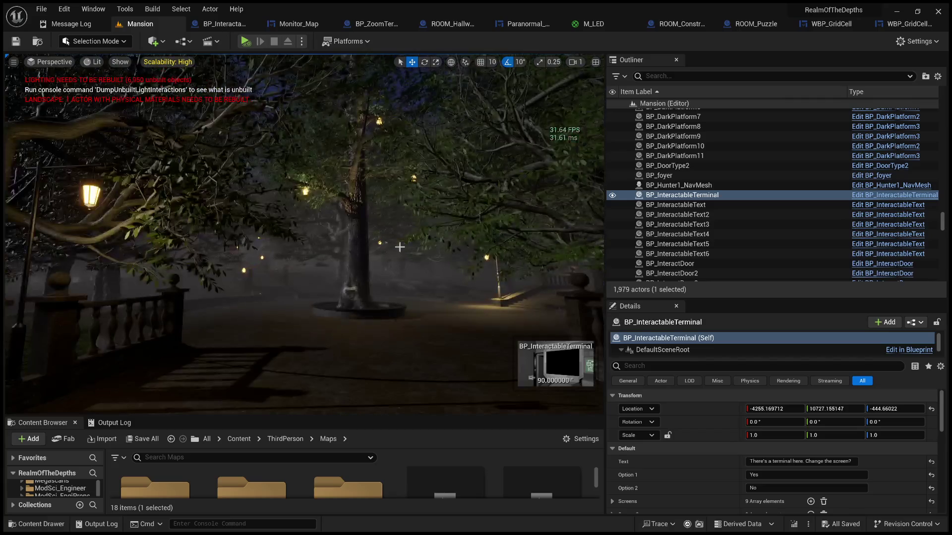
click(91, 198)
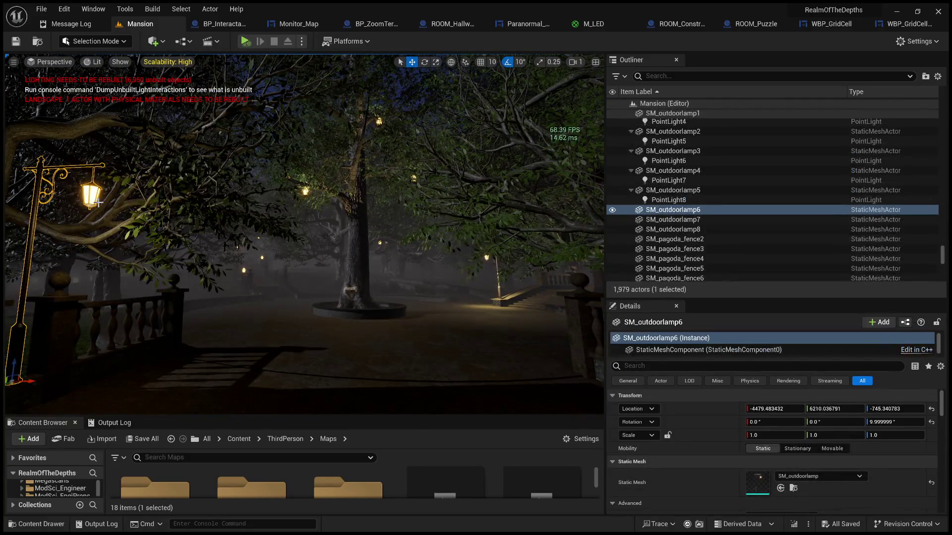
drag(352, 230, 331, 306)
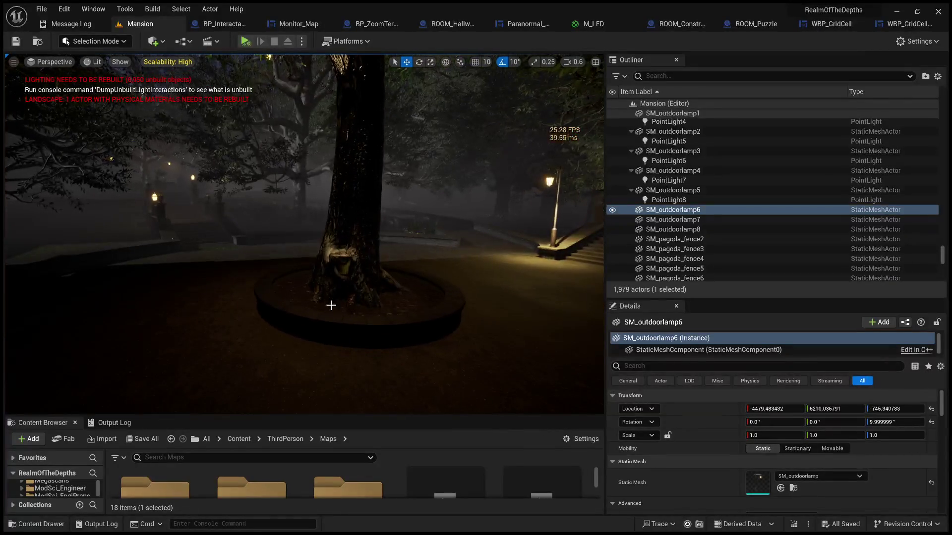
click(330, 305)
mouse_move(204, 216)
mouse_down()
mouse_move(243, 246)
mouse_move(255, 234)
mouse_up()
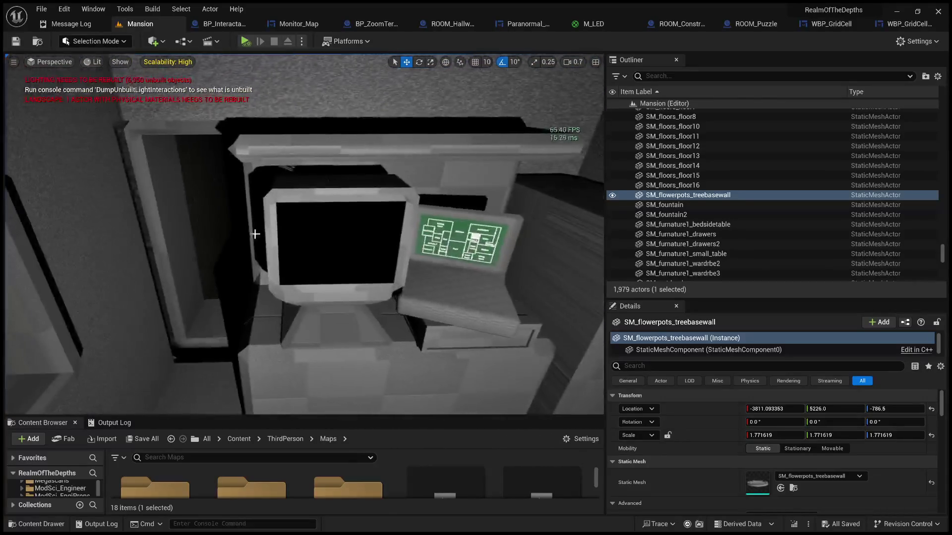
click(295, 223)
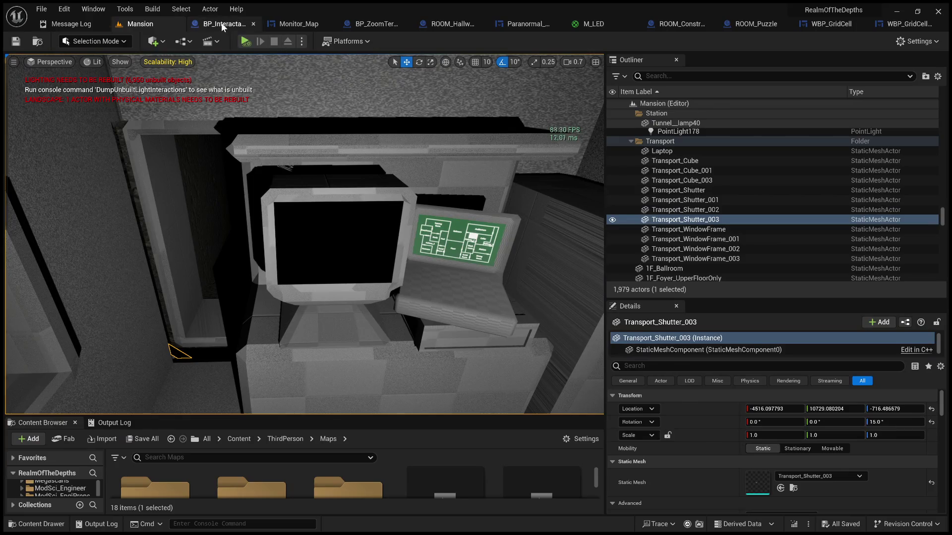
In the BP_InteractableTerminal Event Graph, nudge the Event Interact node slightly right
click(224, 24)
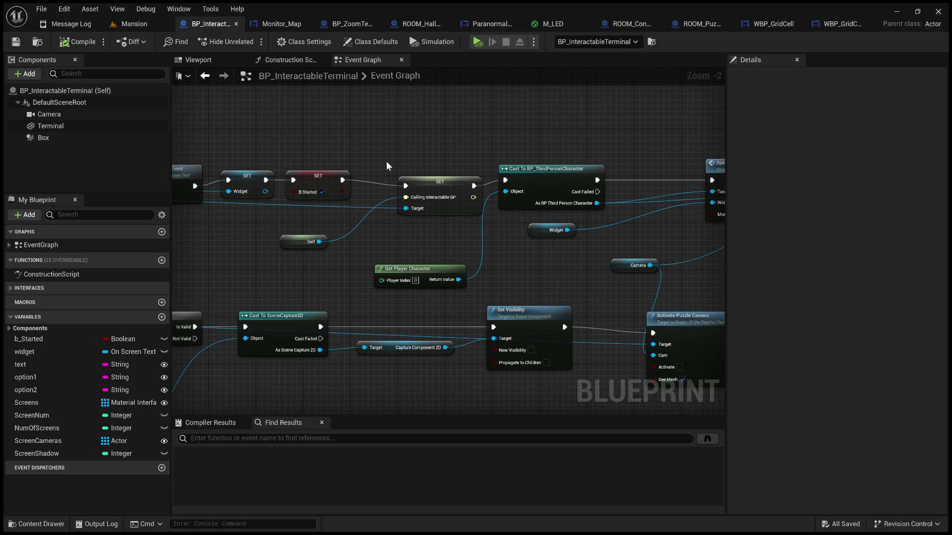
scroll(457, 276, down, 2)
mouse_move(466, 283)
mouse_down()
mouse_move(652, 219)
mouse_move(496, 227)
mouse_move(661, 216)
mouse_up()
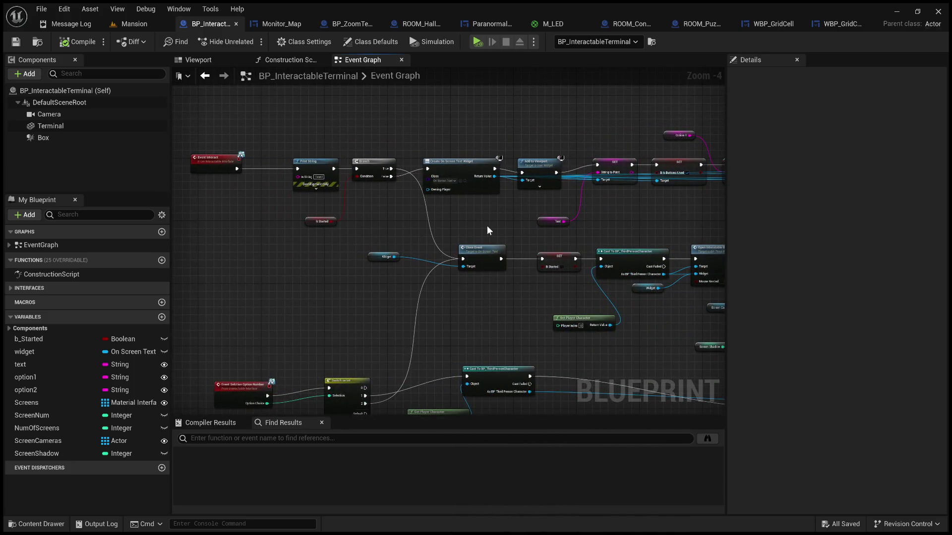
drag(378, 238, 496, 236)
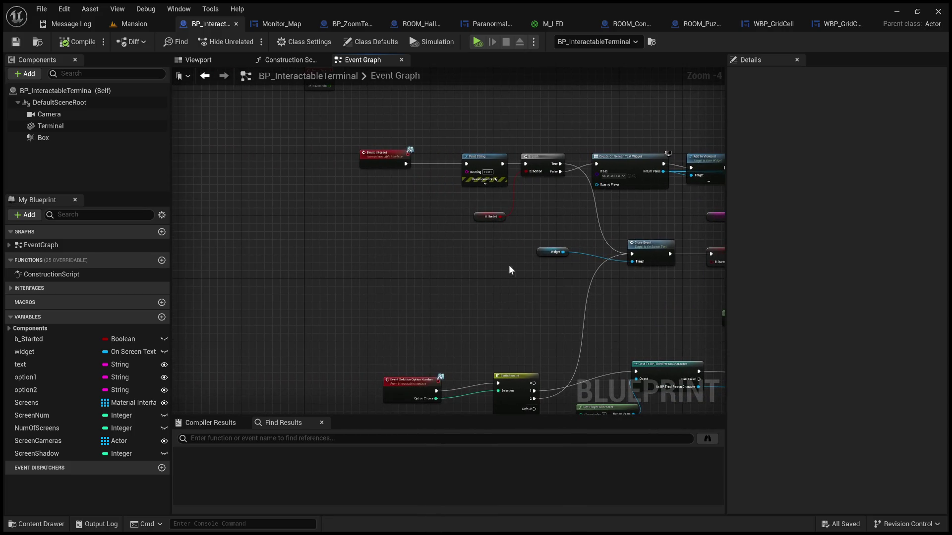
mouse_move(509, 269)
mouse_down()
mouse_move(474, 238)
mouse_move(485, 247)
mouse_move(474, 258)
mouse_move(530, 286)
mouse_move(468, 255)
mouse_move(508, 259)
mouse_move(395, 272)
mouse_move(391, 281)
mouse_up()
scroll(322, 171, up, 5)
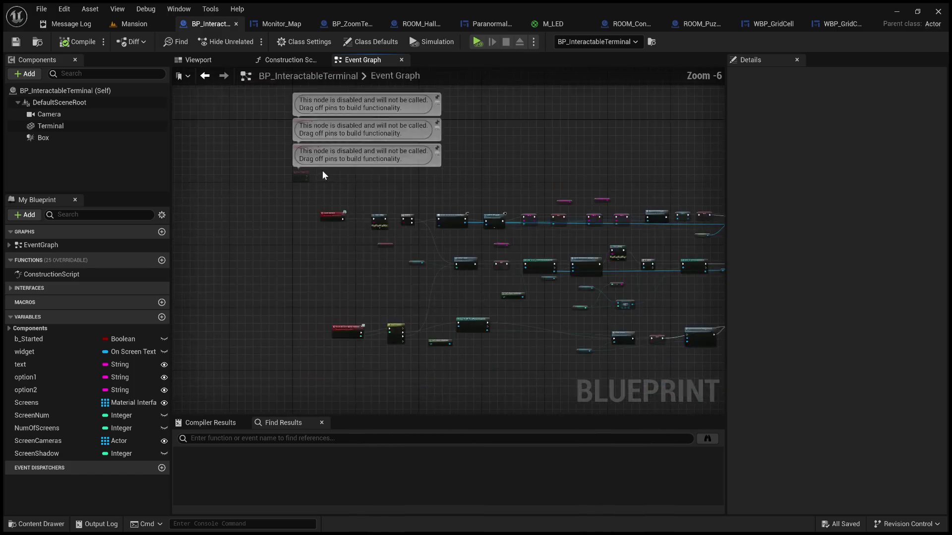
mouse_move(403, 214)
mouse_down()
mouse_move(384, 196)
mouse_move(471, 185)
mouse_up()
drag(313, 206, 379, 197)
click(489, 172)
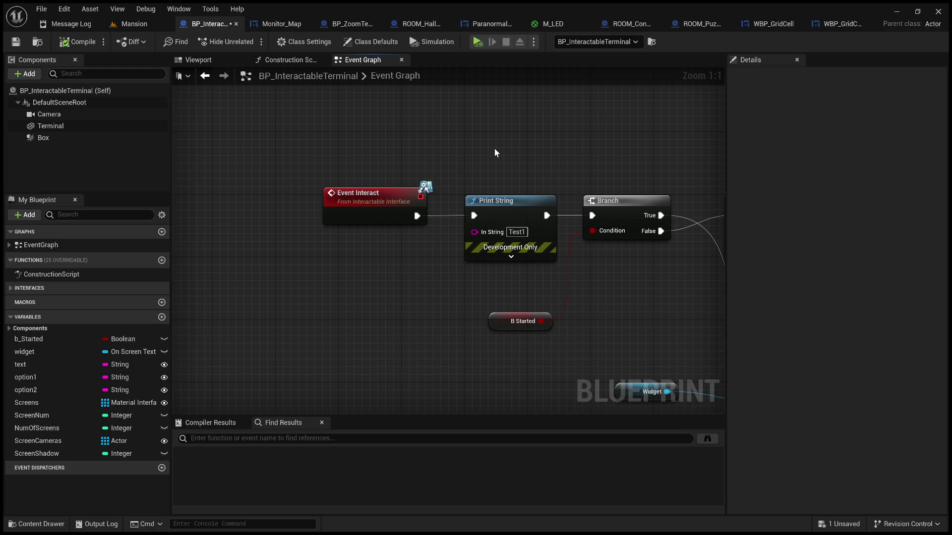
Review the Create On Screen Text Widget, Add to Viewport, Print String and Activate Puzzle Camera nodes
drag(520, 159, 422, 140)
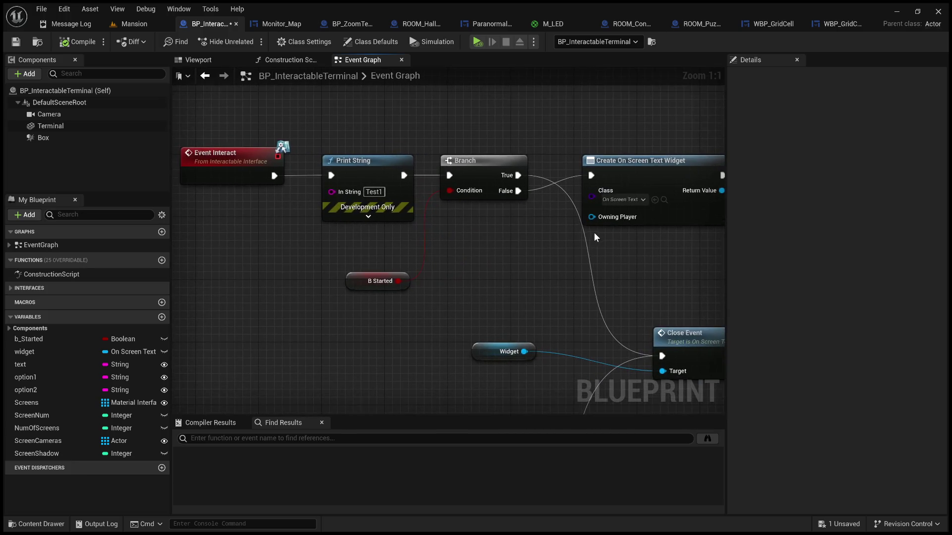
scroll(595, 234, down, 3)
drag(537, 246, 344, 251)
scroll(441, 245, up, 2)
drag(441, 251, 287, 254)
click(283, 210)
drag(424, 251, 315, 254)
drag(447, 224, 154, 232)
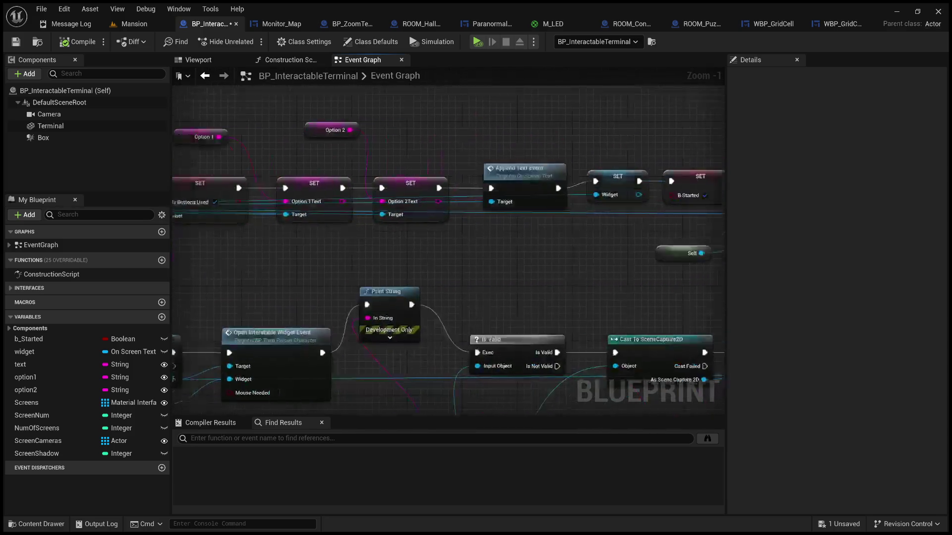
drag(446, 257, 234, 250)
drag(580, 292, 293, 298)
drag(430, 285, 389, 293)
Survey the Event Selection Option Number logic and the Get All Actors Of Class with Tag section
scroll(333, 255, down, 4)
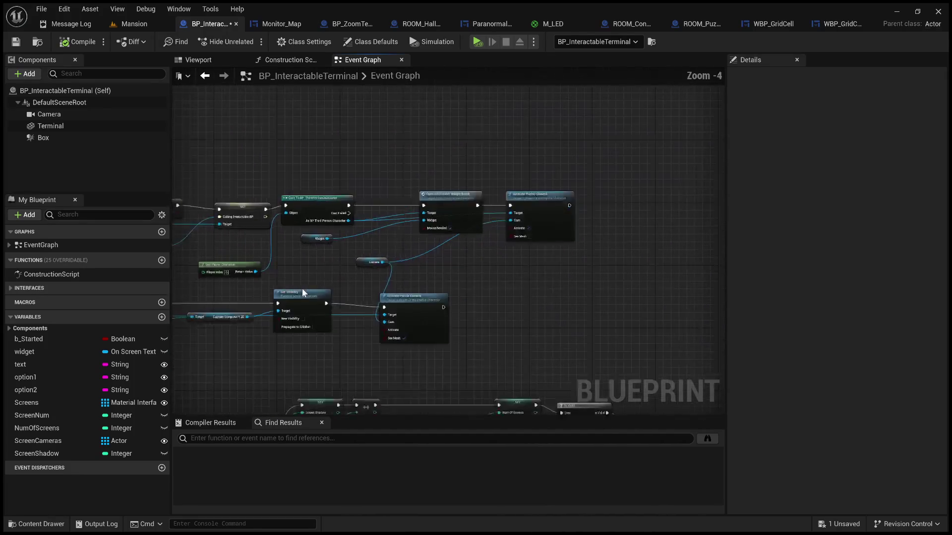
drag(451, 205, 717, 144)
scroll(457, 152, up, 3)
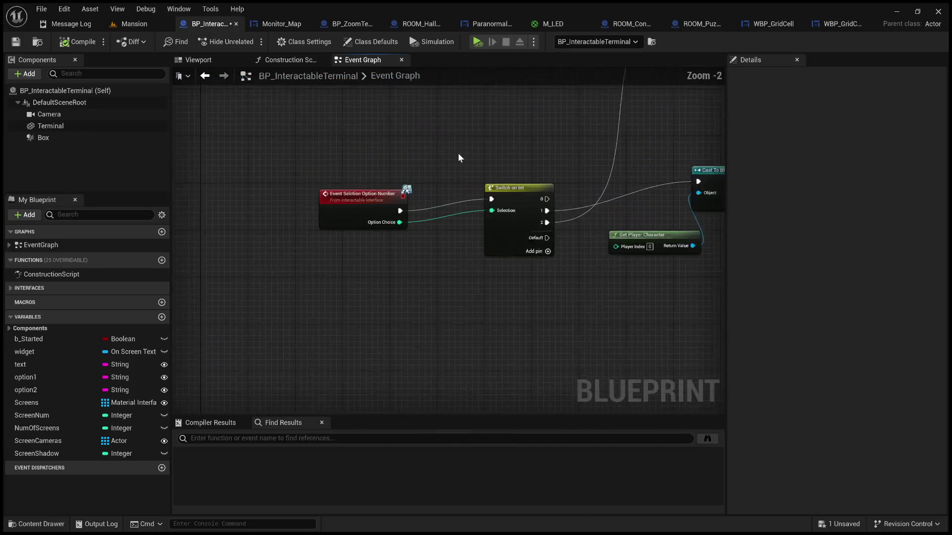
mouse_move(516, 168)
mouse_down()
mouse_move(469, 158)
mouse_move(401, 178)
mouse_up()
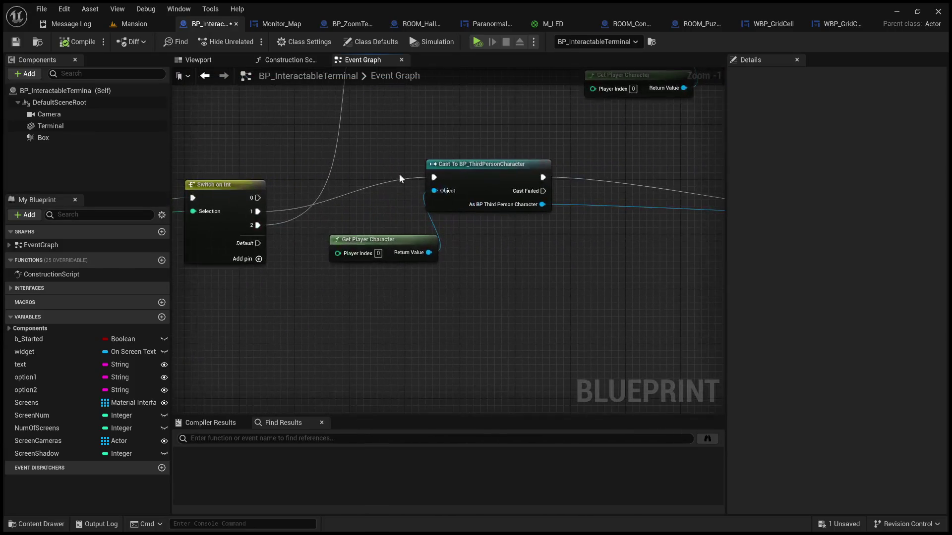
mouse_move(585, 171)
mouse_down()
mouse_move(556, 187)
mouse_move(173, 174)
mouse_up()
drag(429, 127, 195, 171)
scroll(461, 161, down, 1)
mouse_move(490, 140)
mouse_down()
mouse_move(291, 127)
mouse_move(175, 131)
mouse_move(512, 140)
mouse_up()
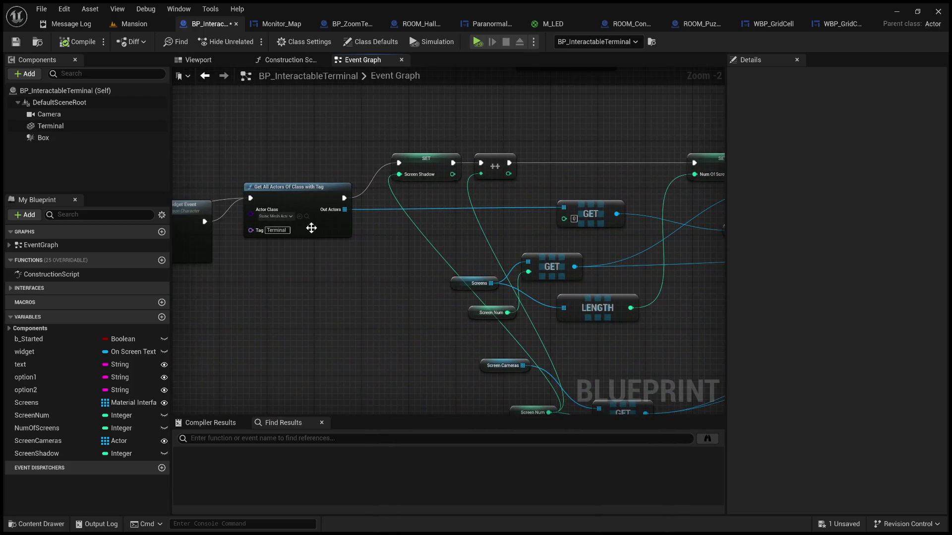
Inspect the Get All Actors Of Class with Tag node, Set Material node and Screens variable
click(311, 196)
scroll(268, 223, up, 2)
mouse_move(431, 244)
mouse_down()
mouse_move(251, 244)
mouse_move(449, 233)
mouse_move(149, 212)
mouse_up()
mouse_move(515, 209)
mouse_down()
mouse_move(344, 228)
mouse_move(414, 221)
mouse_move(391, 228)
mouse_up()
click(547, 183)
mouse_move(546, 183)
mouse_down()
mouse_move(468, 236)
mouse_move(638, 230)
mouse_move(452, 214)
mouse_up()
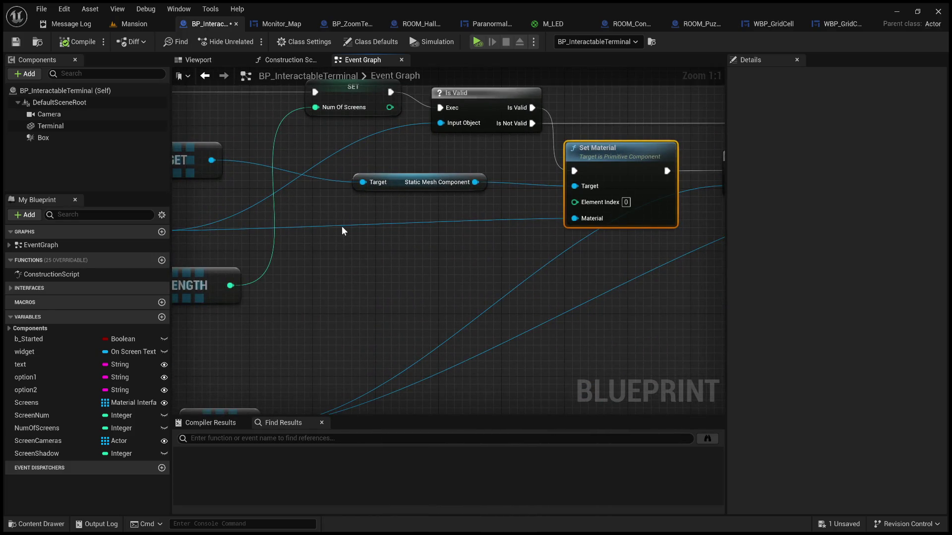
drag(341, 226, 546, 223)
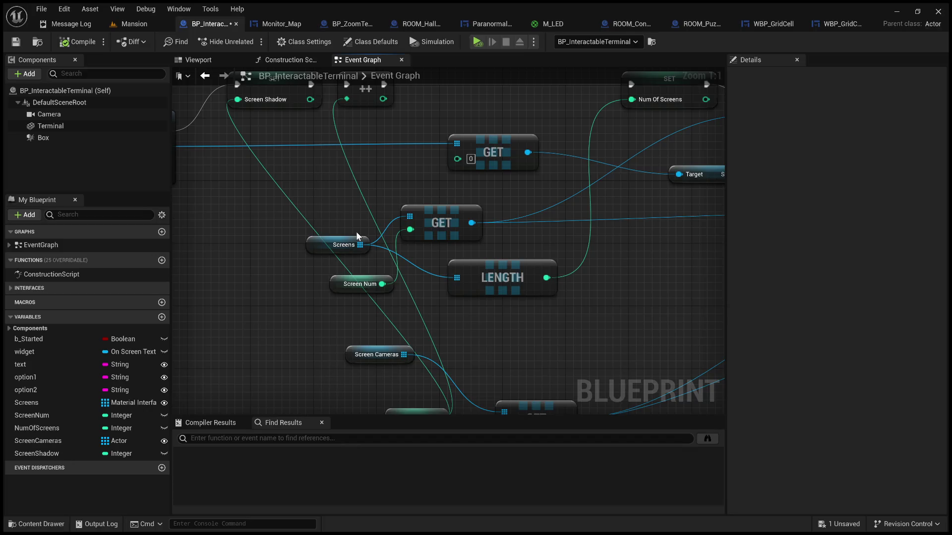
click(343, 242)
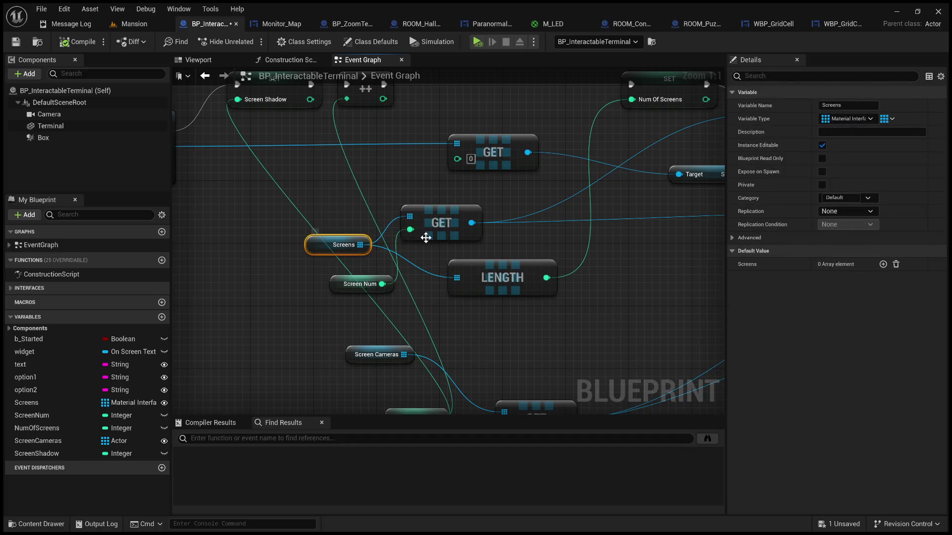
Follow the screen-switching logic through Set Visibility, Set Material and Cast To SceneCapture2D
scroll(425, 238, down, 3)
mouse_move(532, 231)
mouse_down()
mouse_move(494, 232)
mouse_move(482, 253)
mouse_move(428, 248)
mouse_move(240, 276)
mouse_up()
mouse_move(447, 269)
mouse_down()
mouse_move(337, 280)
mouse_move(542, 281)
mouse_move(686, 251)
mouse_up()
scroll(337, 283, up, 2)
drag(489, 255, 653, 249)
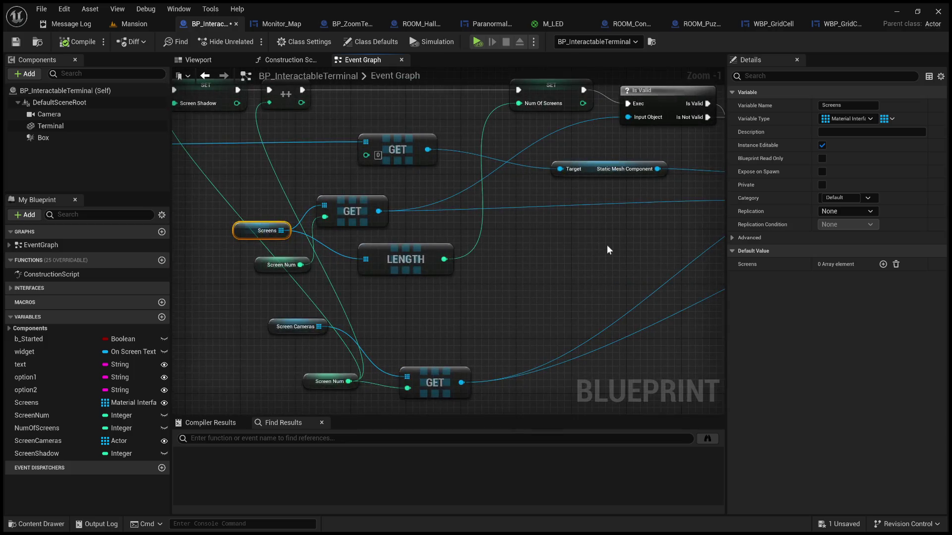
drag(532, 243, 504, 270)
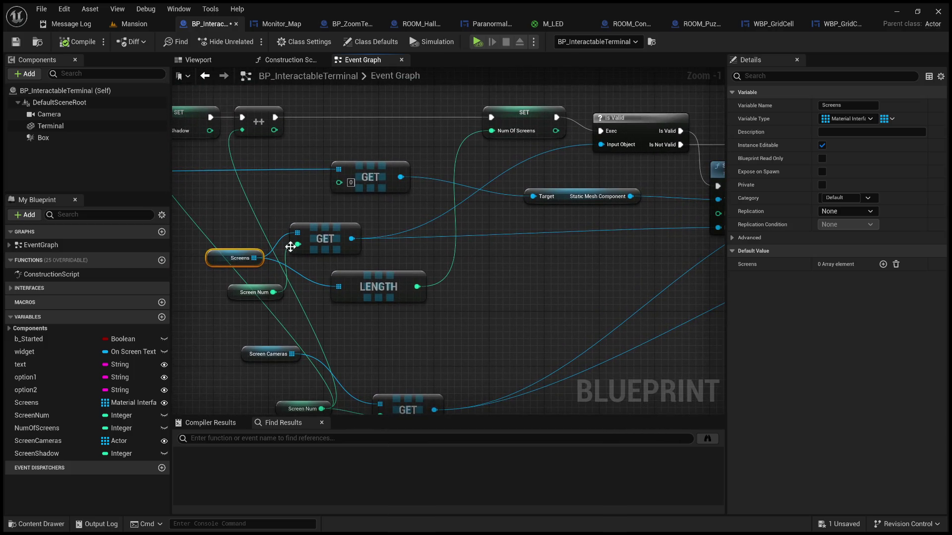
scroll(495, 268, down, 2)
mouse_move(542, 255)
mouse_down()
mouse_move(552, 259)
mouse_move(317, 252)
mouse_up()
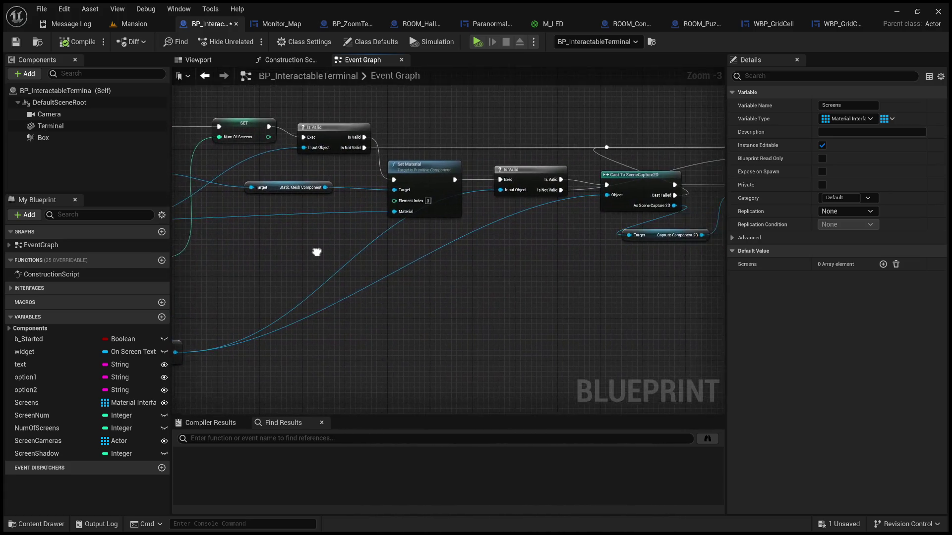
drag(510, 255, 431, 263)
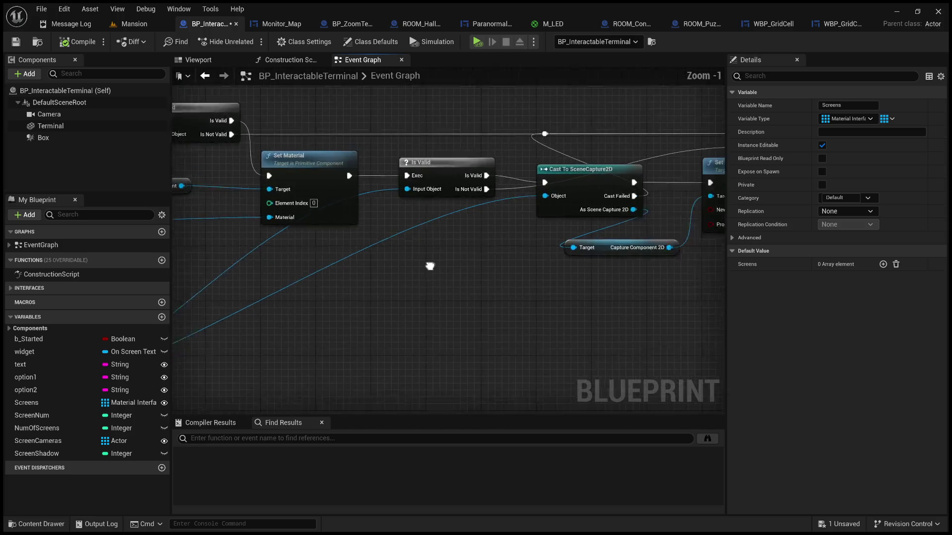
scroll(397, 208, up, 2)
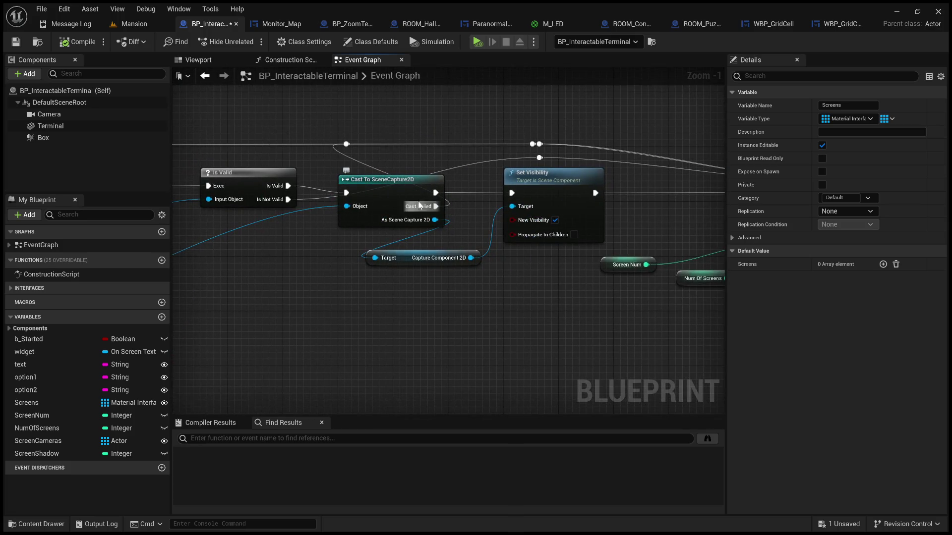
Check the Capture Component 2D and Screen Cameras nodes, save the blueprint, and open Monitor_Map
drag(403, 257, 436, 332)
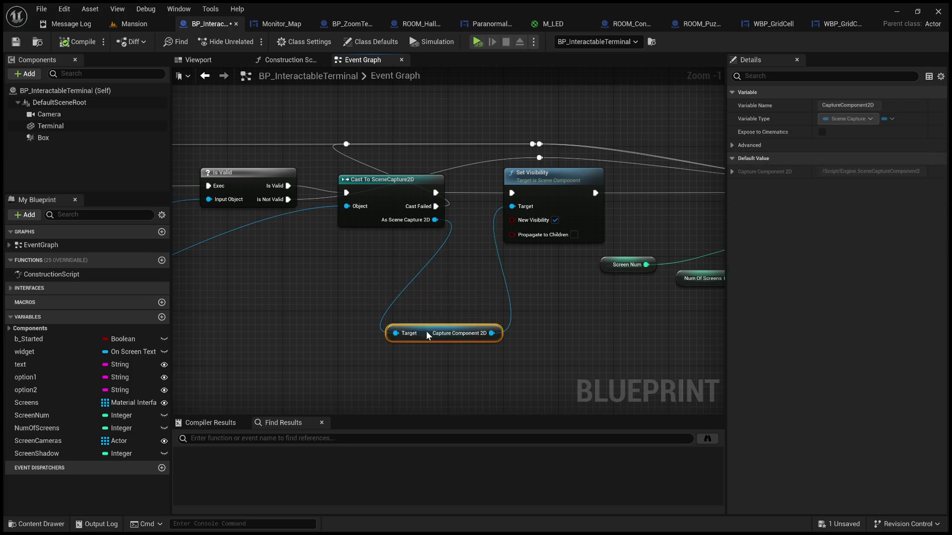
drag(478, 272, 198, 272)
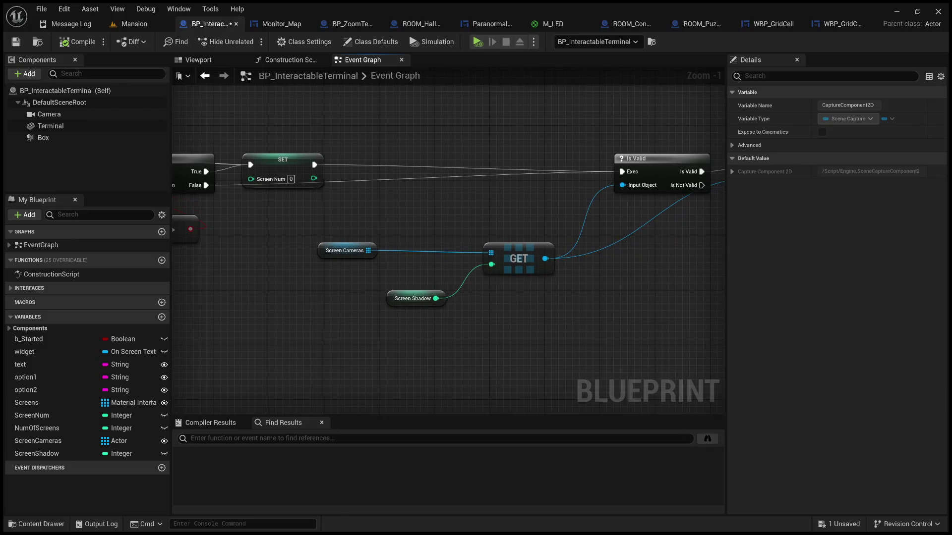
mouse_move(400, 308)
mouse_down()
mouse_move(352, 302)
mouse_move(536, 297)
mouse_move(444, 283)
mouse_up()
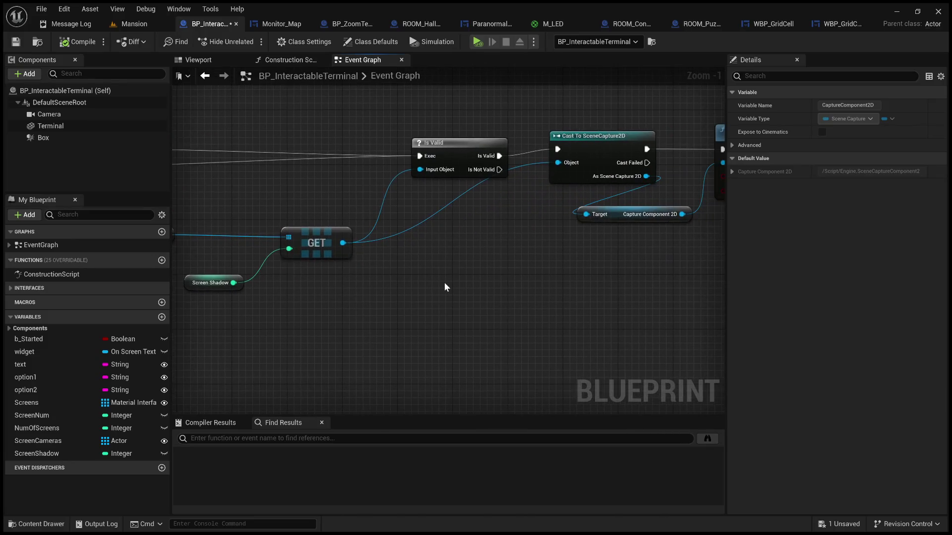
click(15, 42)
drag(414, 223, 154, 199)
drag(504, 283, 450, 277)
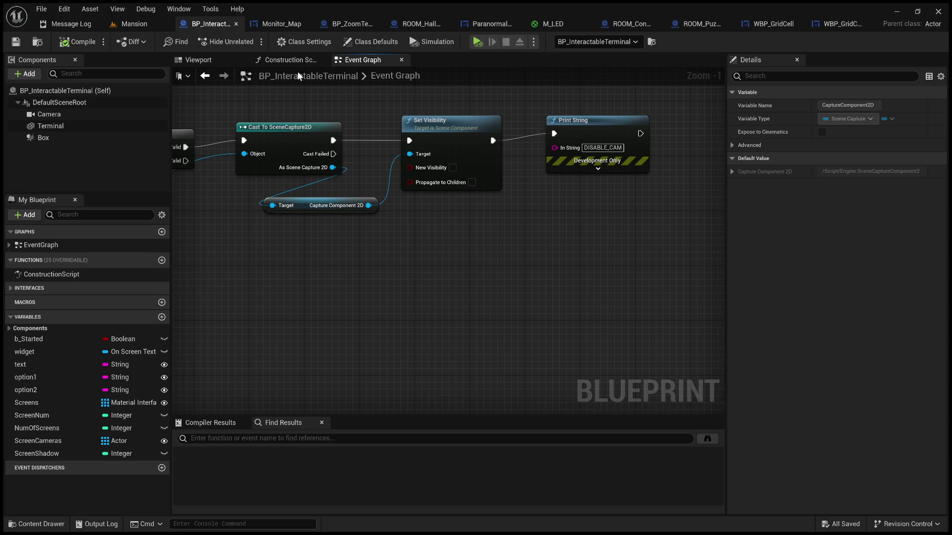
click(278, 23)
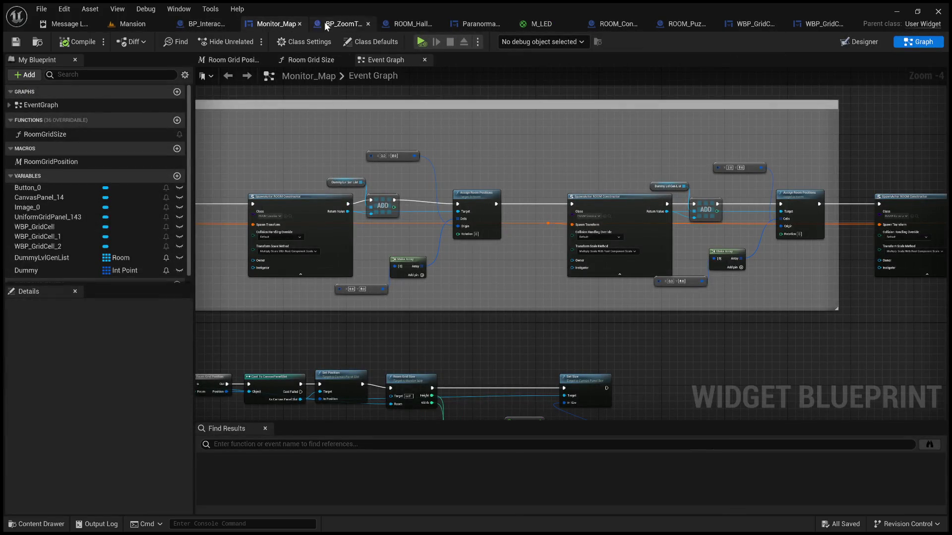
In the ROOM_Constructor viewport, add a SceneCaptureComponent2D under Painting1
click(677, 23)
click(620, 23)
scroll(74, 100, up, 10)
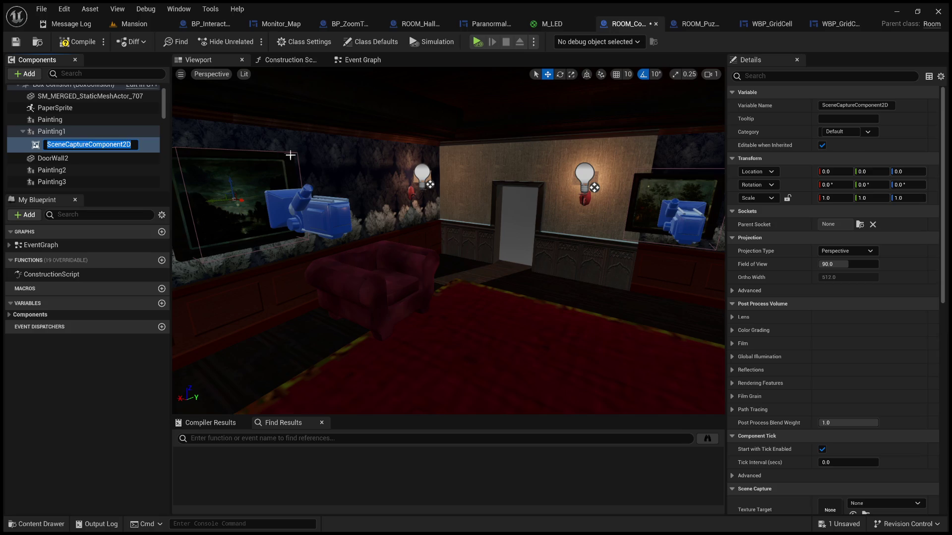
click(88, 144)
key(Return)
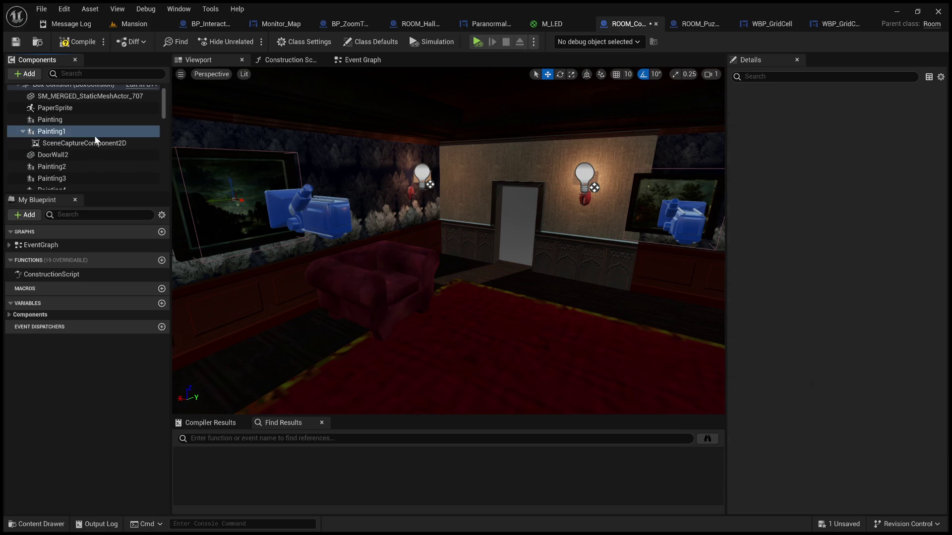
scroll(96, 129, up, 2)
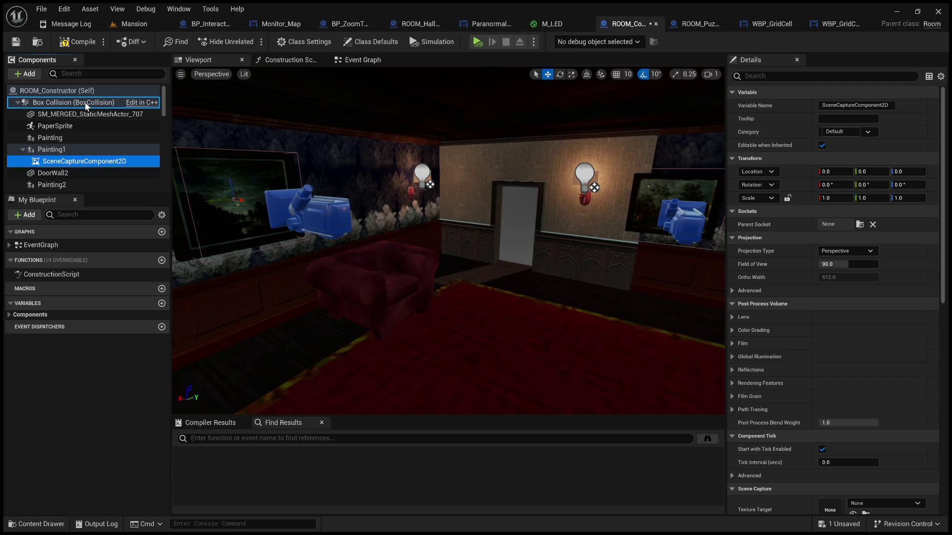
Inspect the existing SceneCaptureComponent2D settings, then delete the standalone extra SceneCaptureComponent2D
click(87, 104)
scroll(82, 152, down, 3)
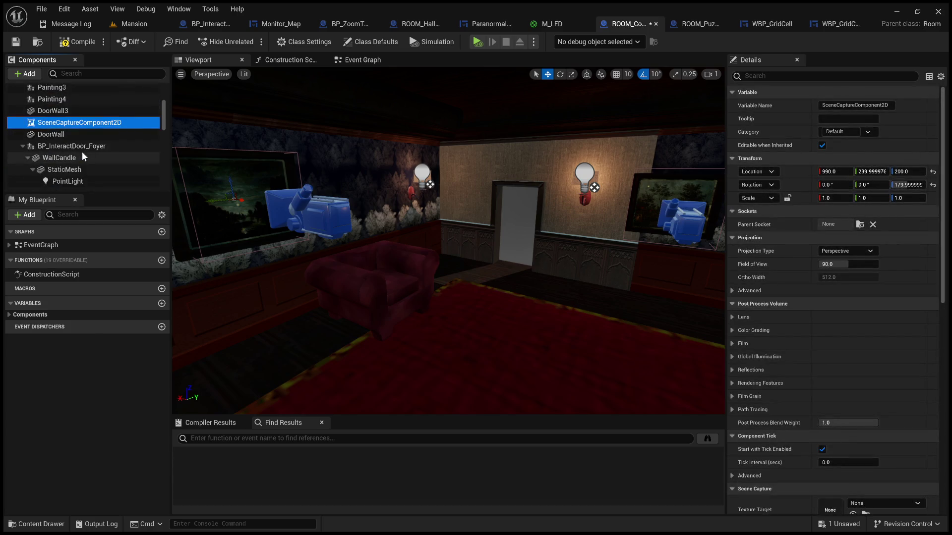
scroll(82, 152, down, 10)
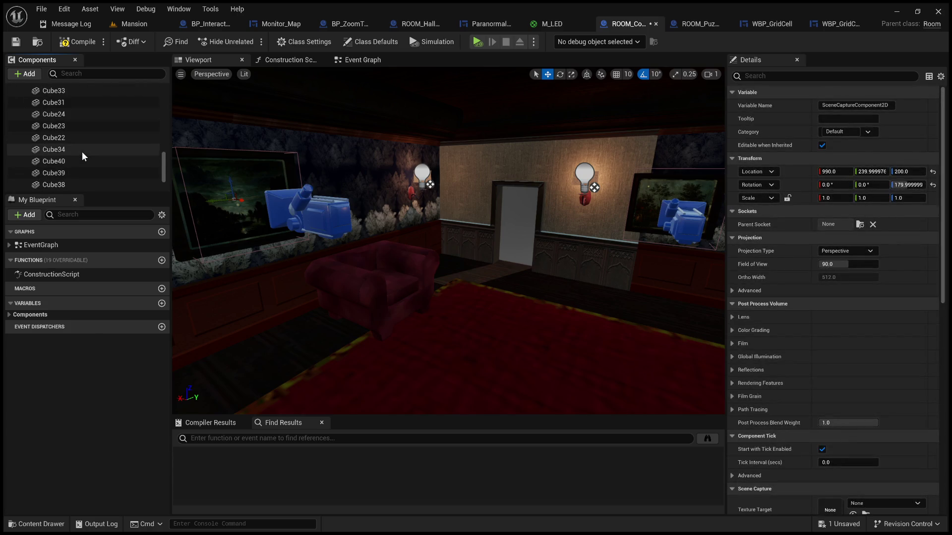
scroll(82, 155, up, 6)
scroll(82, 152, up, 8)
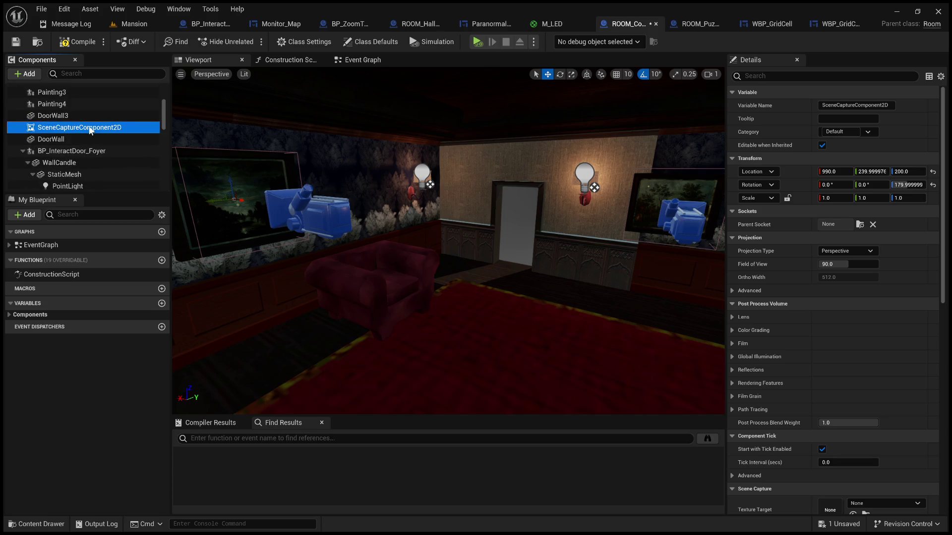
click(95, 115)
click(93, 128)
key(Delete)
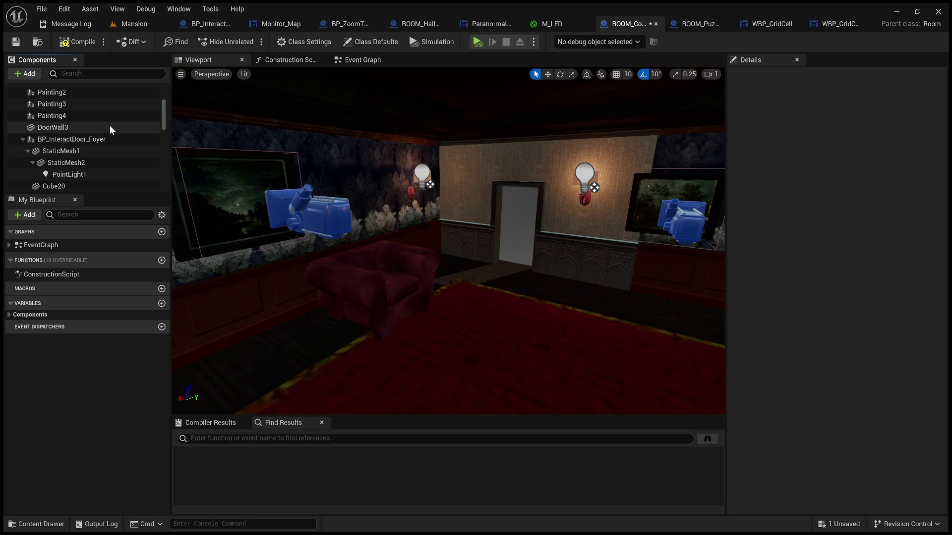
Return to the BP_InteractableTerminal Event Graph and switch over to Visual Studio
scroll(105, 139, up, 5)
click(210, 24)
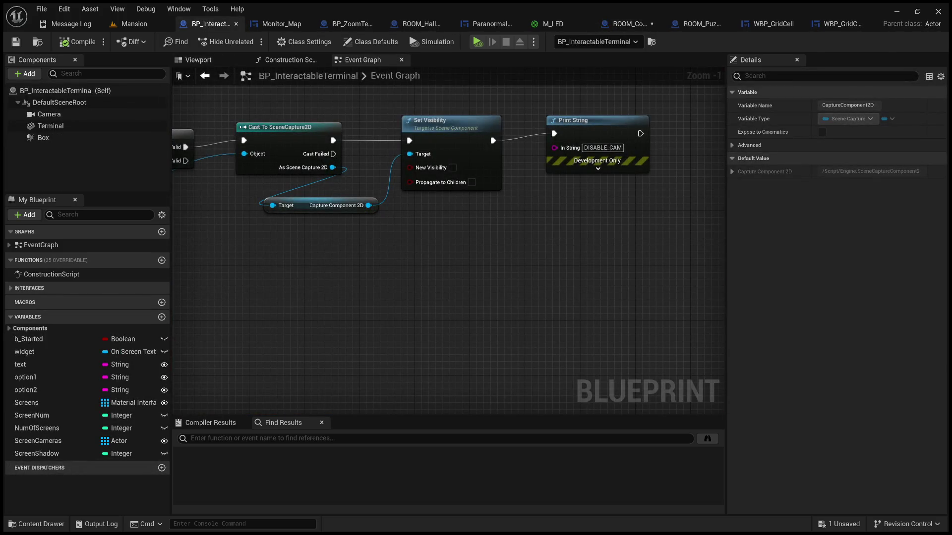
key(alt+Tab)
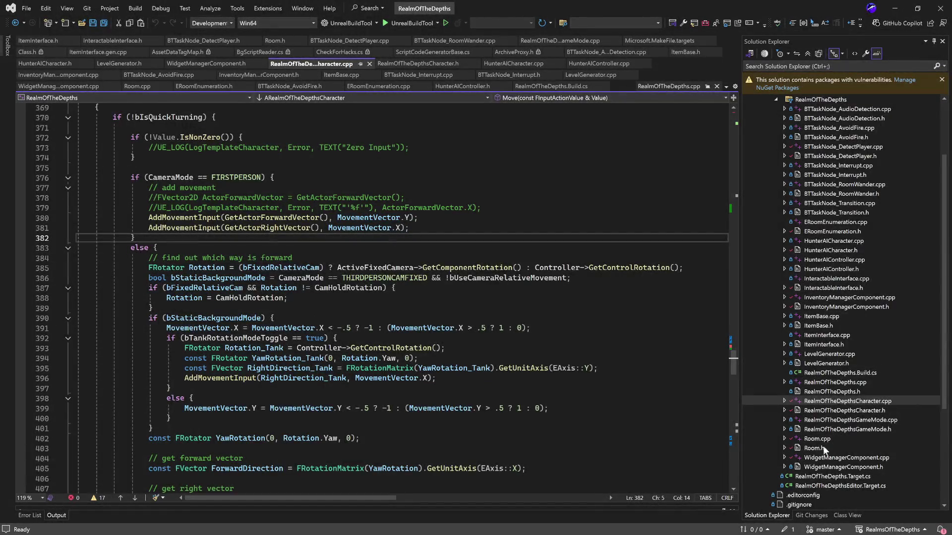
Open Room.h and insert blank lines after the ARoom() constructor declaration
double_click(823, 448)
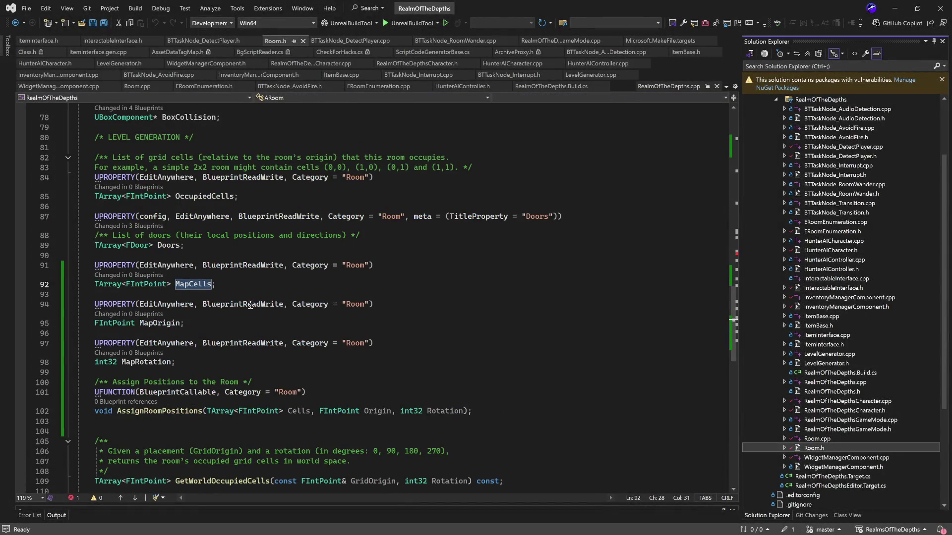
scroll(189, 321, up, 5)
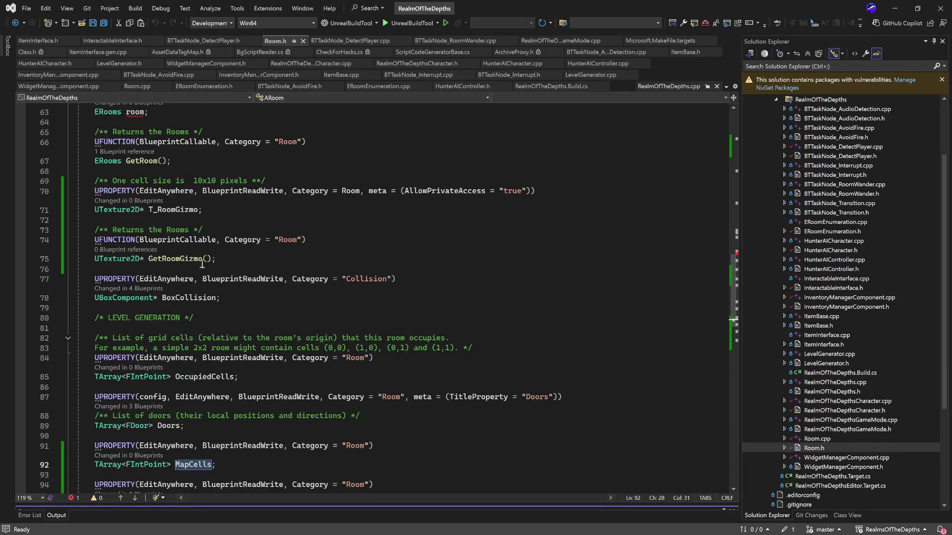
scroll(202, 264, up, 5)
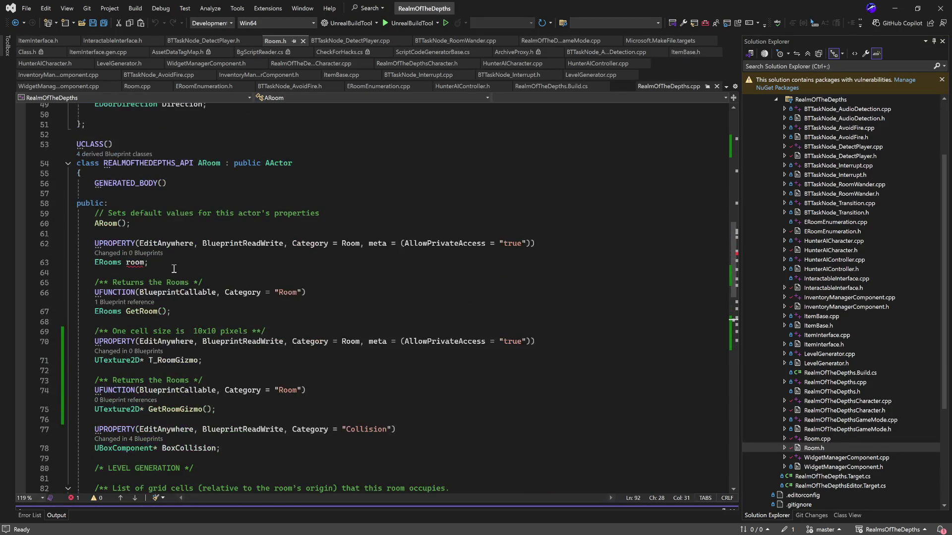
scroll(174, 269, up, 2)
click(182, 282)
key(Return)
key(Return)
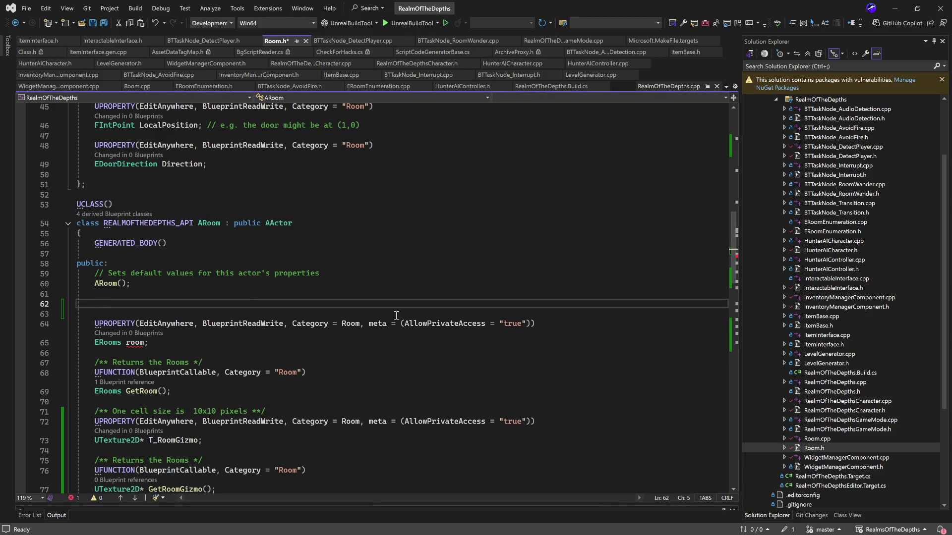
Select the UFUNCTION line above GetRoomGizmo
click(327, 373)
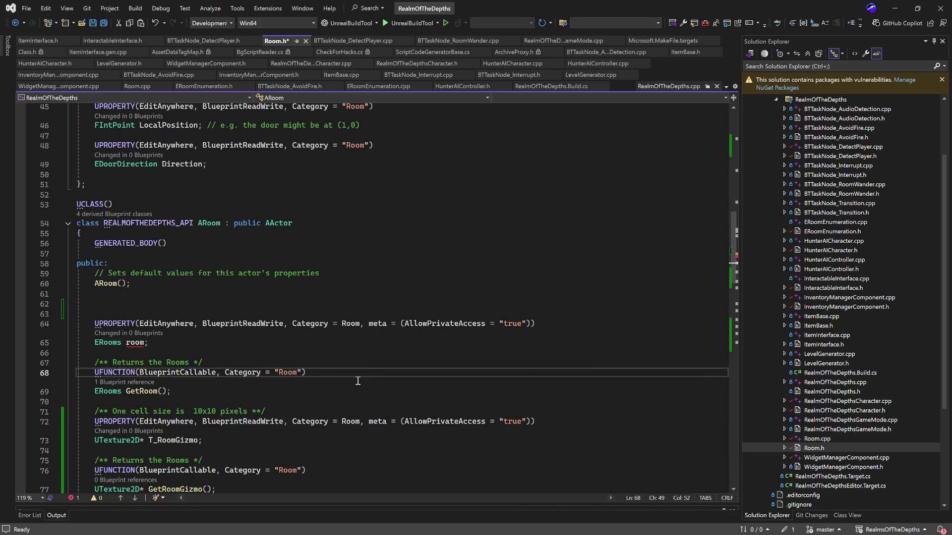
scroll(358, 381, down, 3)
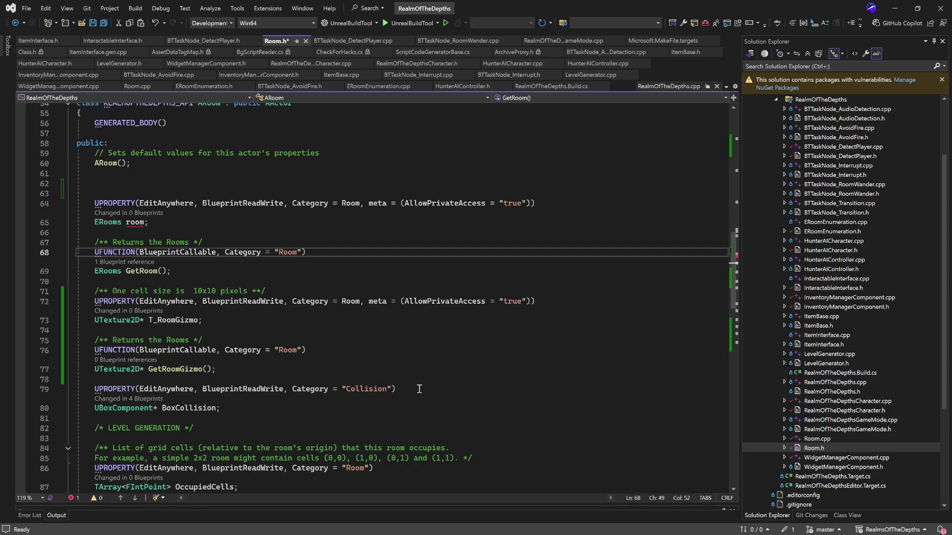
drag(307, 351, 91, 356)
key(ctrl+c)
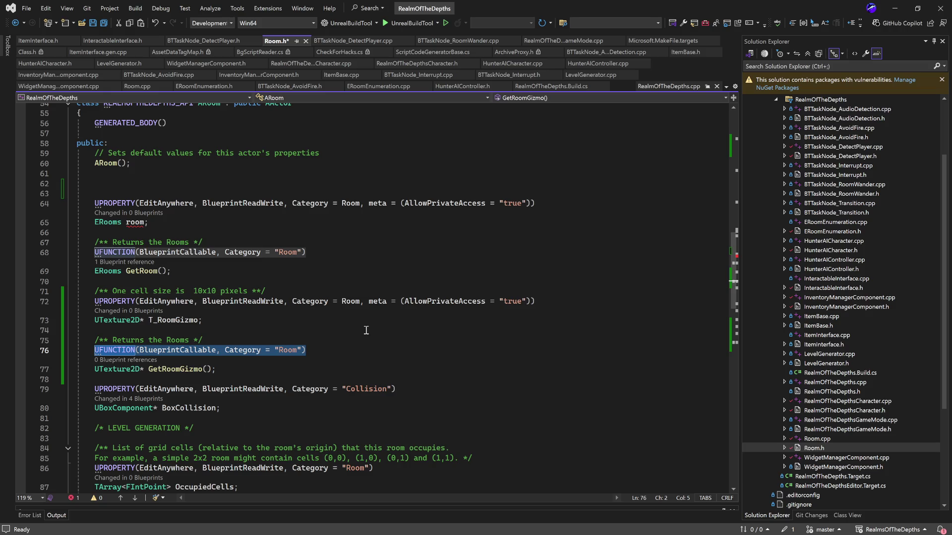
Paste the UFUNCTION line after ARoom() and type ASceneCapture2D* CCTV_Camera beneath it
click(133, 174)
key(ctrl+v)
key(Return)
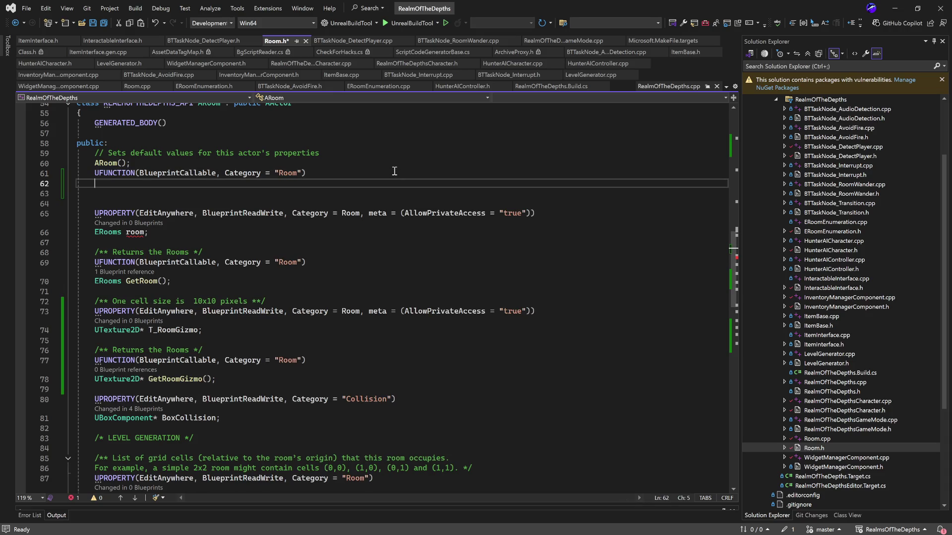
text(SceneCap)
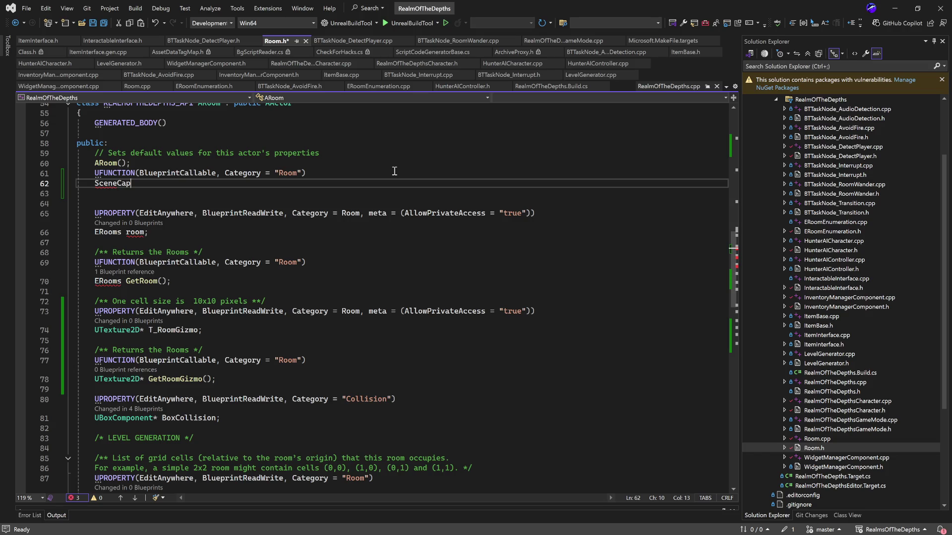
text(tur)
key(Tab)
key(BackSpace)
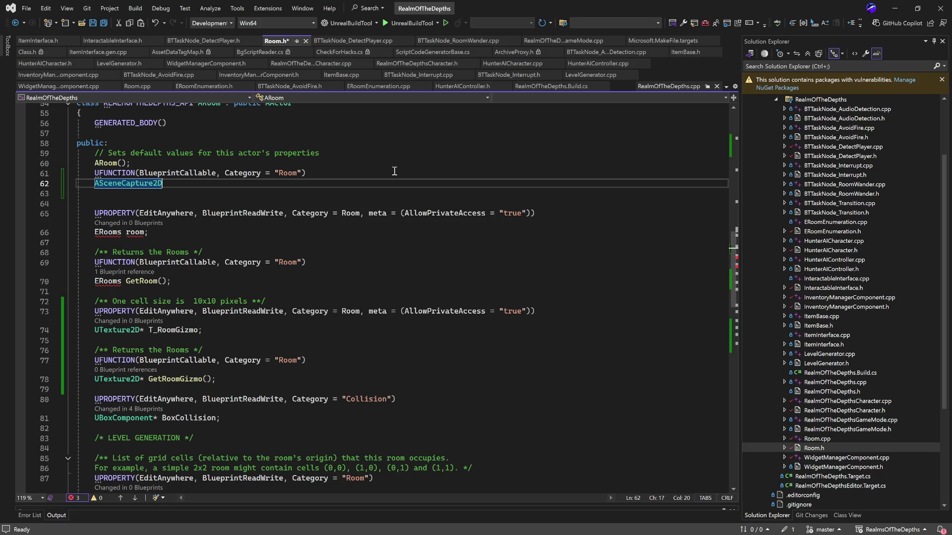
text(* )
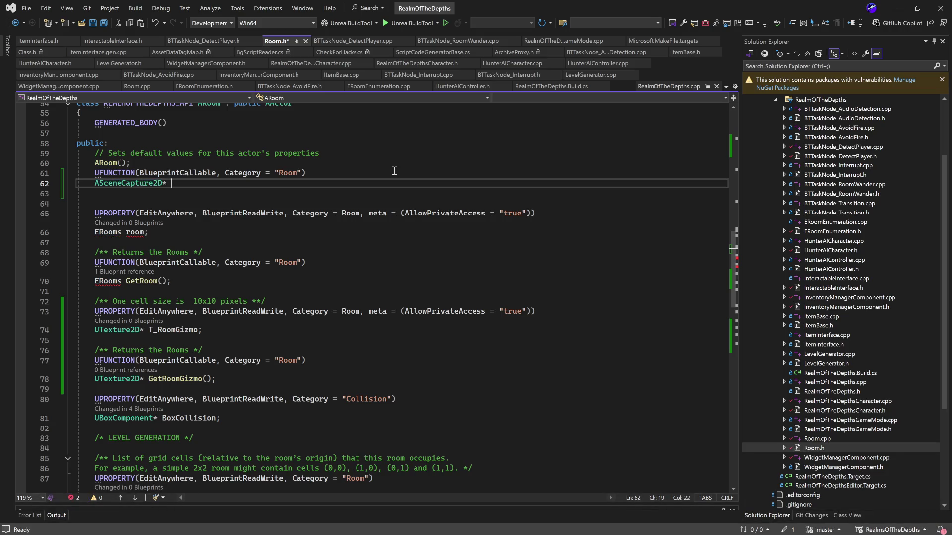
text(CCTV)
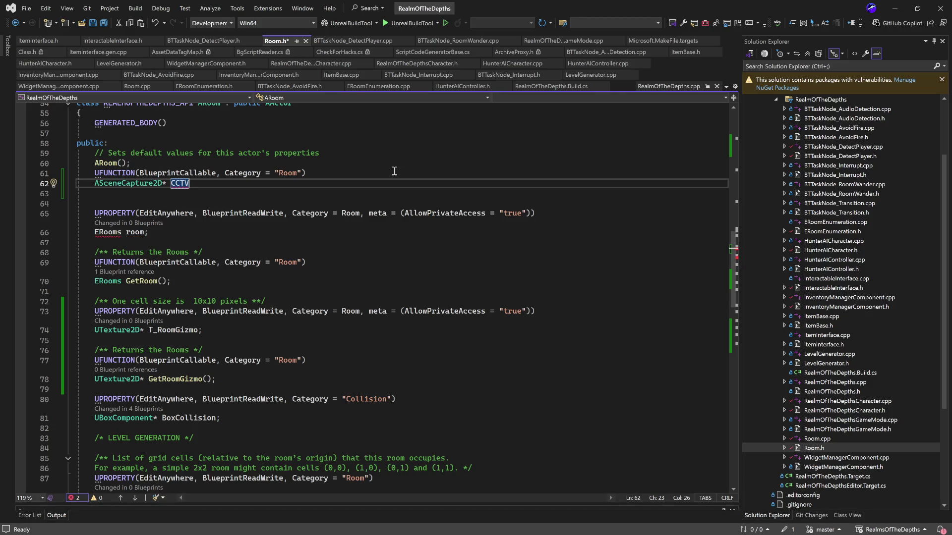
text(_Camera)
End the ASceneCapture2D* CCTV_Camera declaration with a semicolon
click(289, 213)
double_click(190, 183)
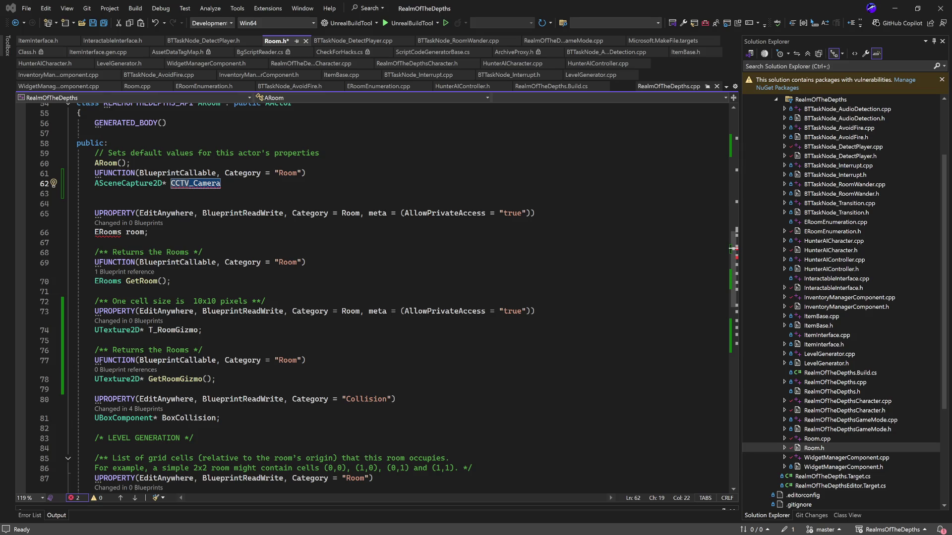
click(247, 183)
text(;)
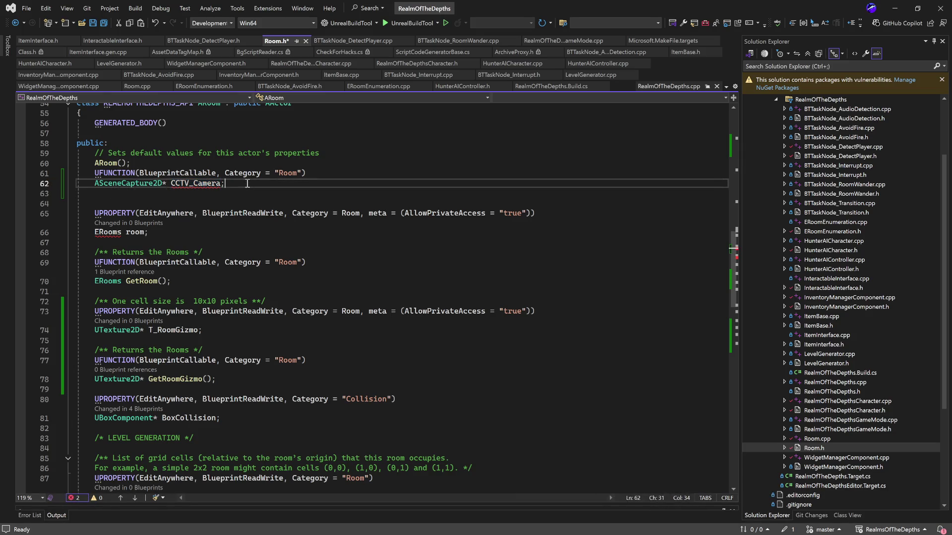
click(389, 253)
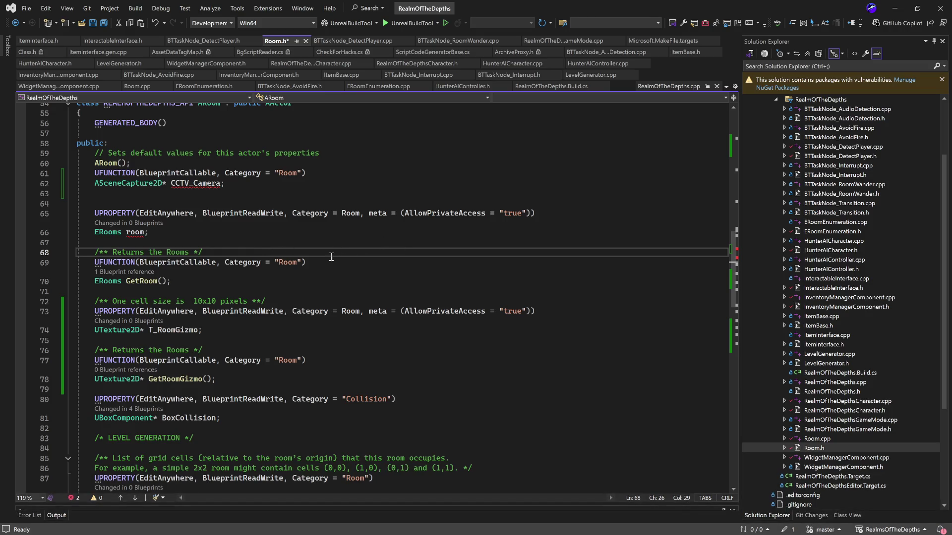
click(350, 186)
Rename the member from CCTV_Camera to CctvCamera
double_click(179, 185)
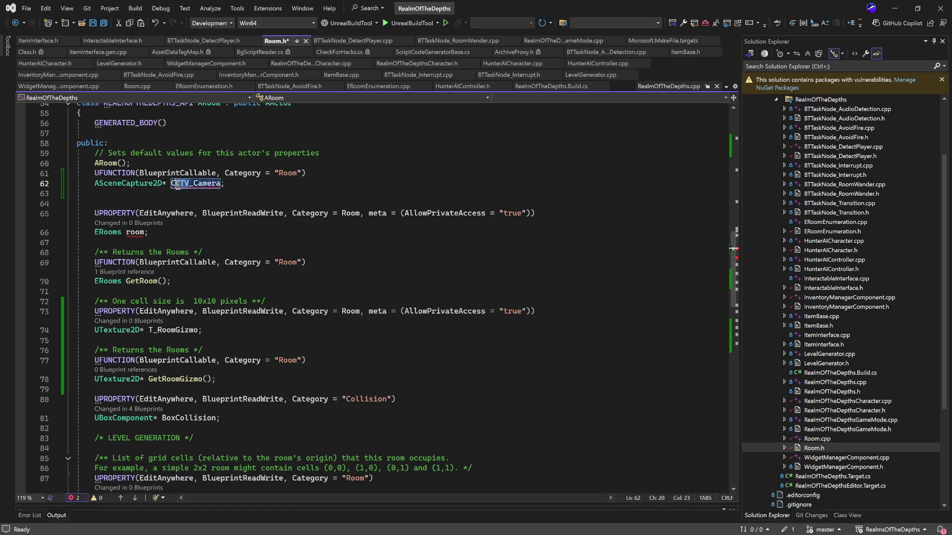
text(u)
key(Delete)
key(Delete)
key(Delete)
text(ctv)
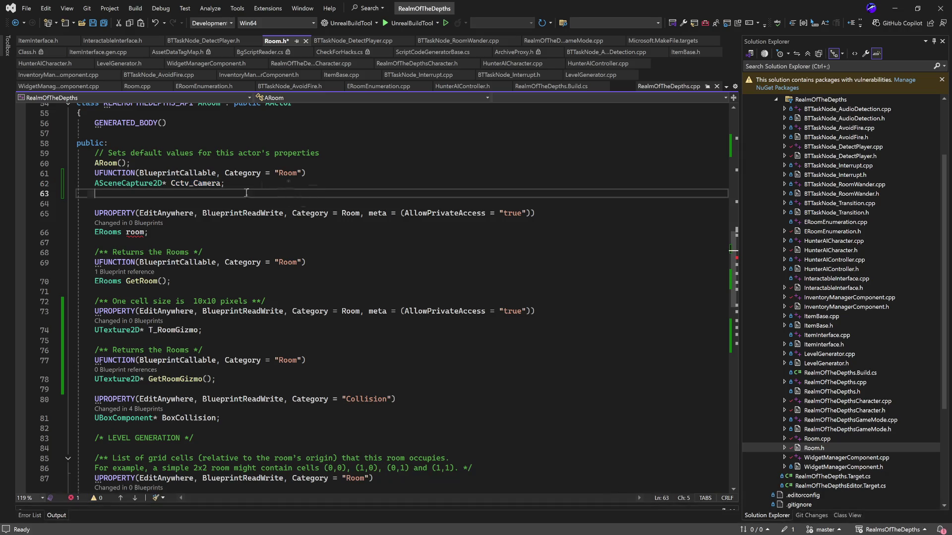
click(197, 184)
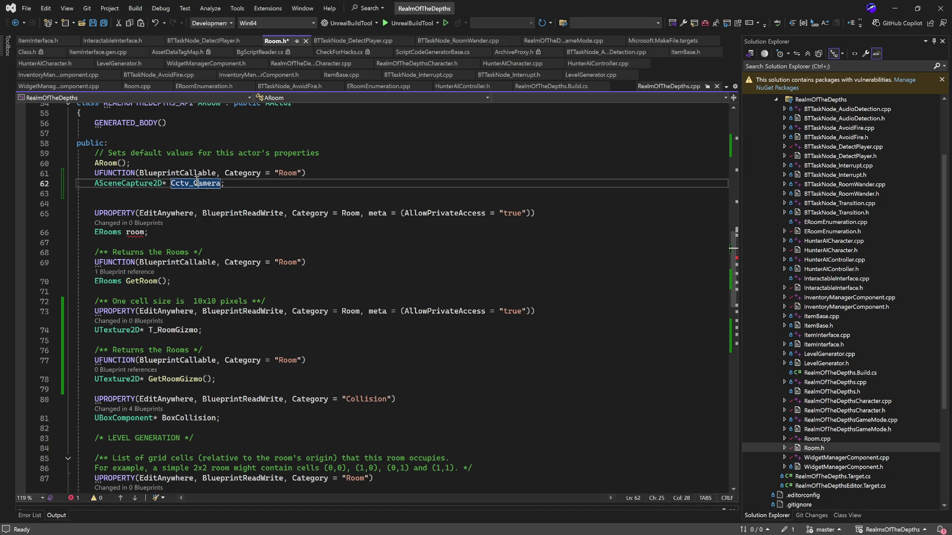
key(BackSpace)
click(264, 183)
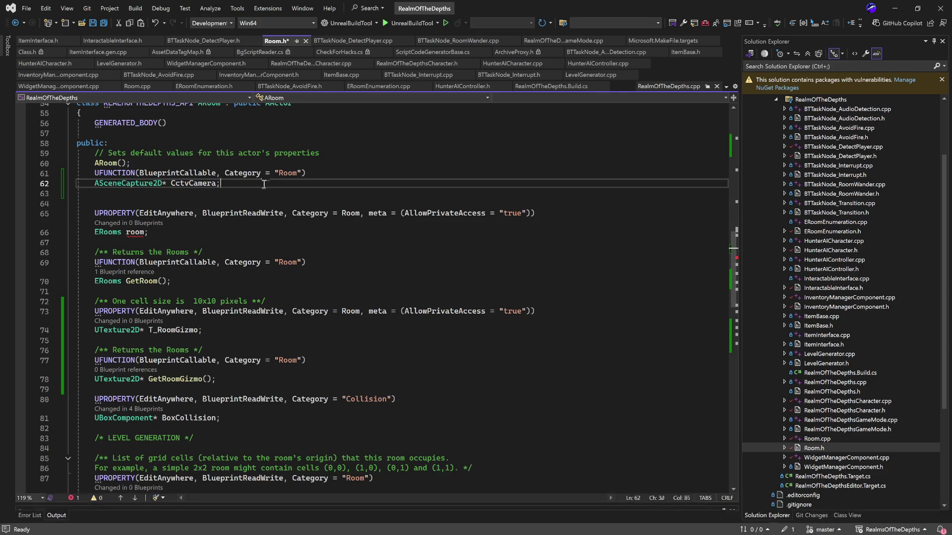
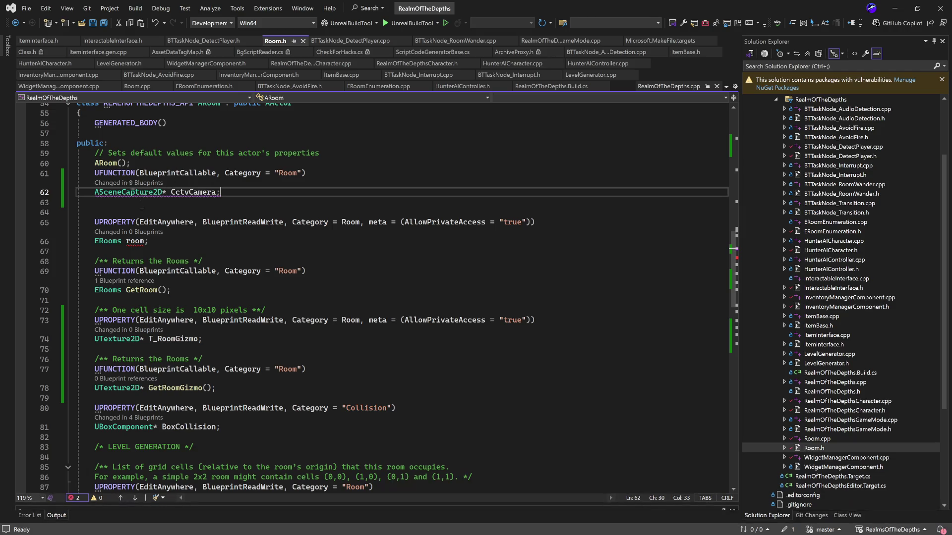
Replace CctvCamera's UFUNCTION line with the room variable's UPROPERTY specifier line
scroll(147, 232, down, 2)
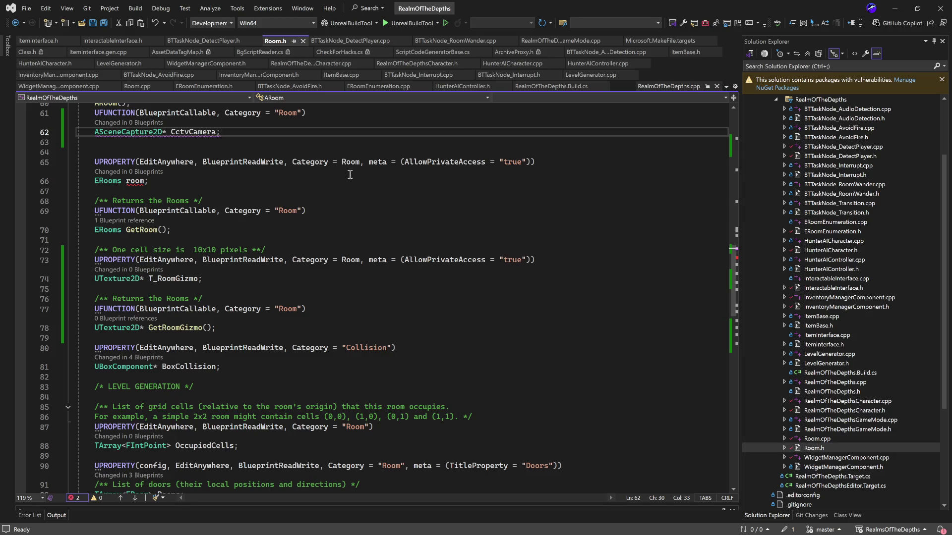
drag(555, 162, 94, 165)
scroll(287, 204, up, 3)
key(ctrl+c)
click(326, 203)
drag(326, 204, 95, 203)
key(ctrl+v)
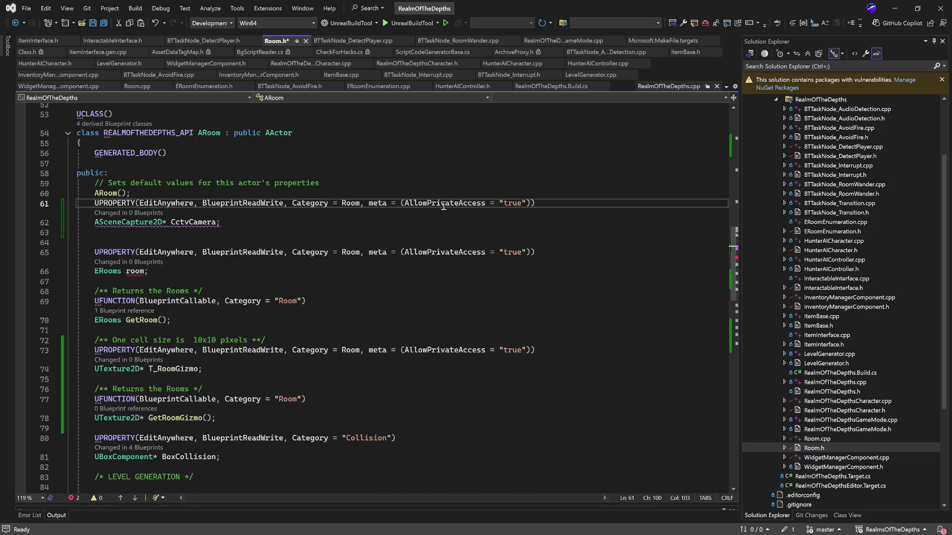
Remove the meta = (AllowPrivateAccess) specifier from CctvCamera's UPROPERTY and save Room.h
drag(369, 203, 529, 203)
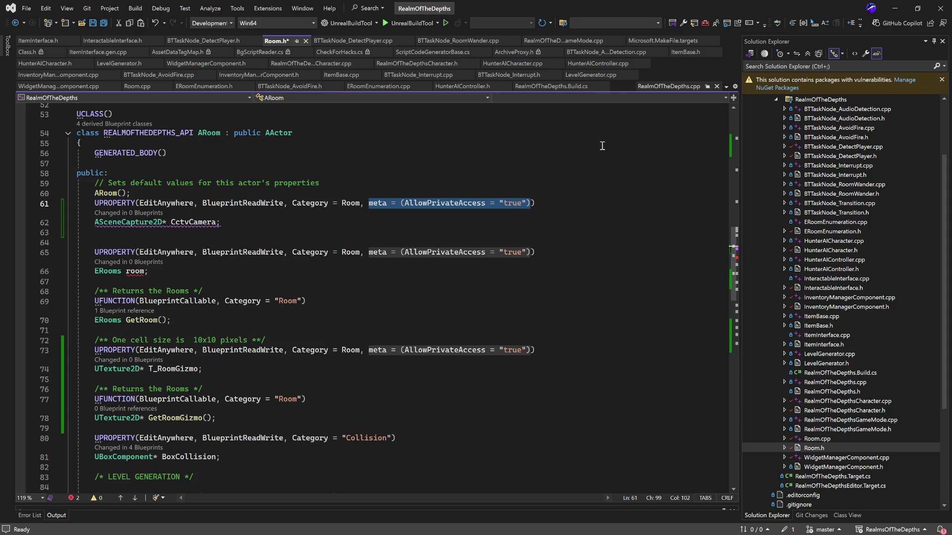
key(BackSpace)
key(BackSpace)
key(BackSpace)
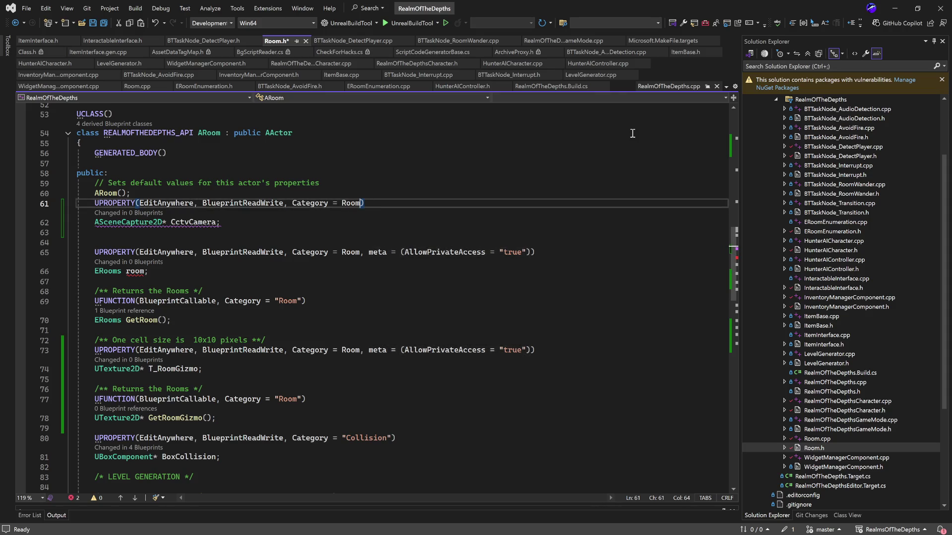
click(341, 233)
key(ctrl+s)
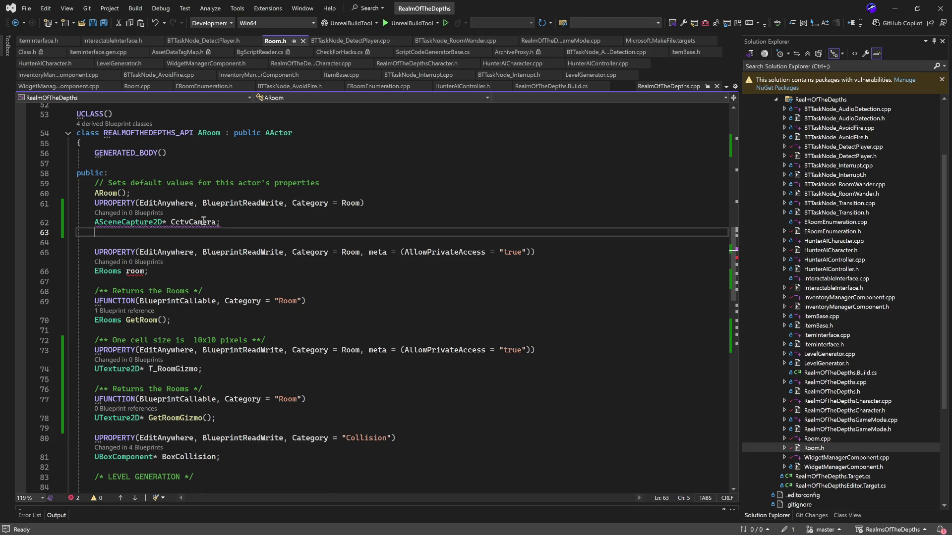
Select the GetRoom declaration block together with its comment
key(ctrl+minus)
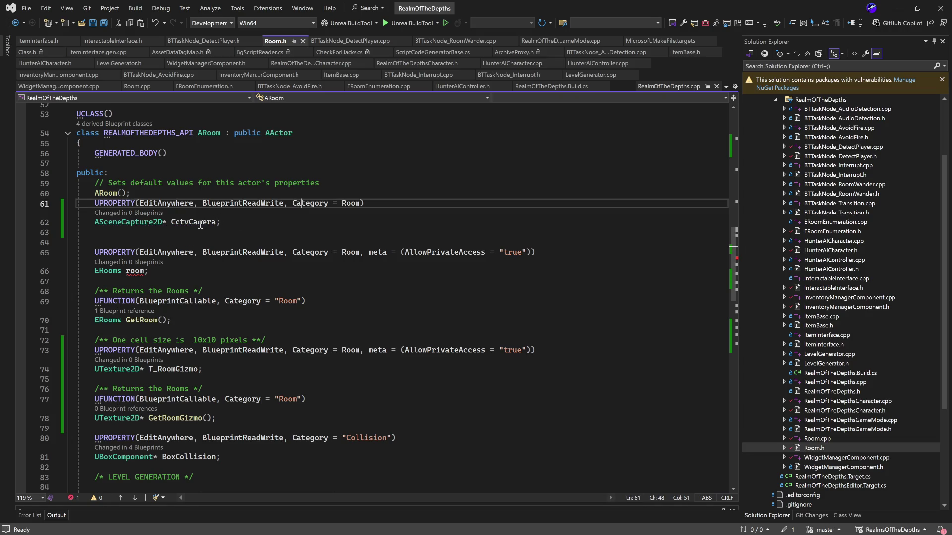
scroll(267, 229, down, 5)
scroll(303, 270, up, 3)
scroll(302, 270, down, 5)
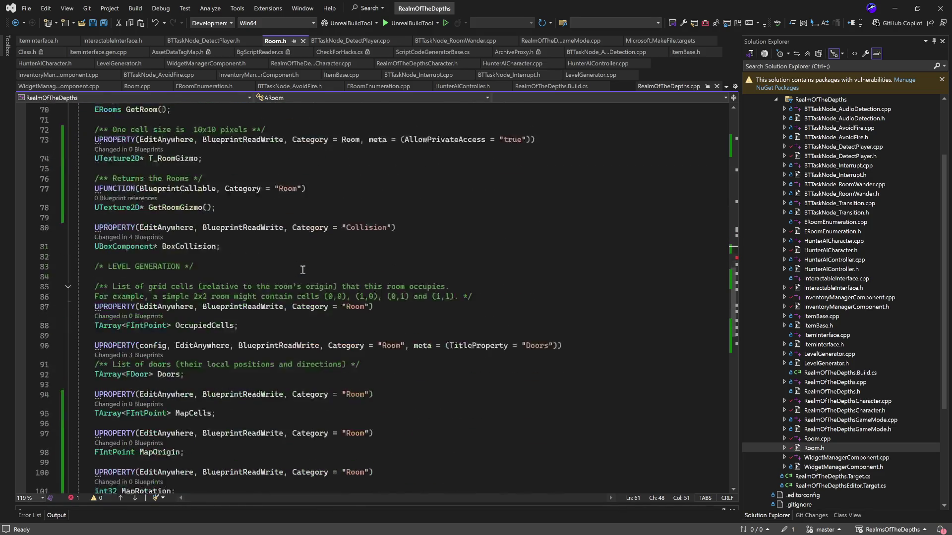
scroll(302, 270, up, 4)
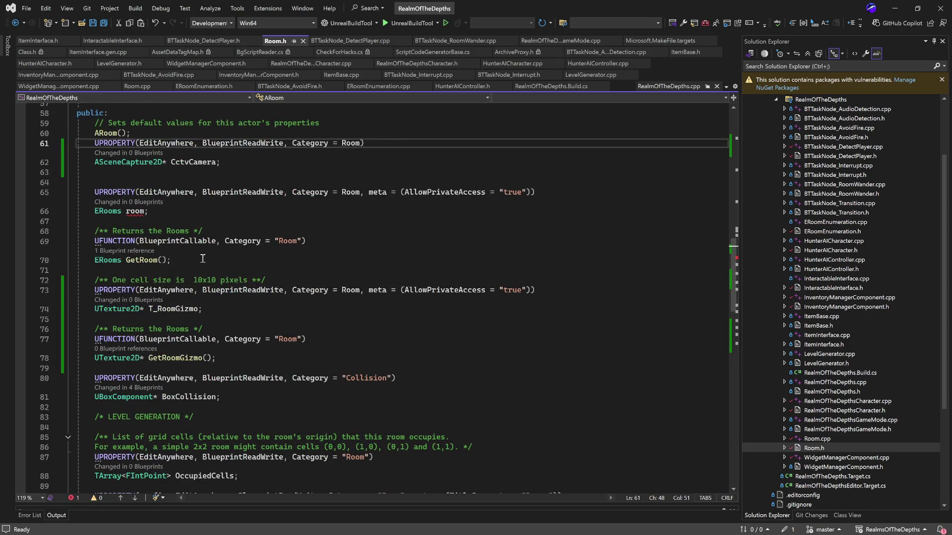
mouse_move(229, 259)
mouse_down()
mouse_move(79, 258)
mouse_move(63, 232)
mouse_up()
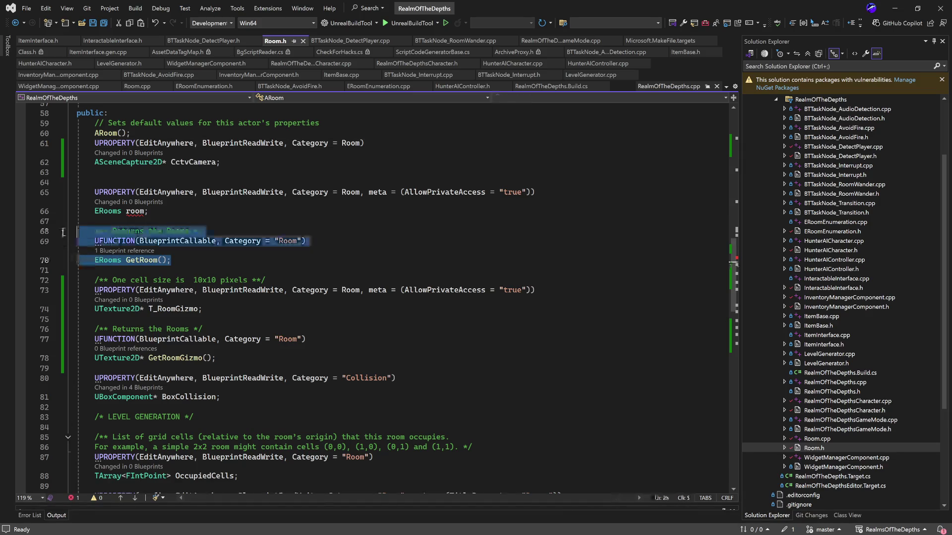
Paste the GetRoom block below CctvCamera and change its comment to 'Returns the Camera'
click(139, 172)
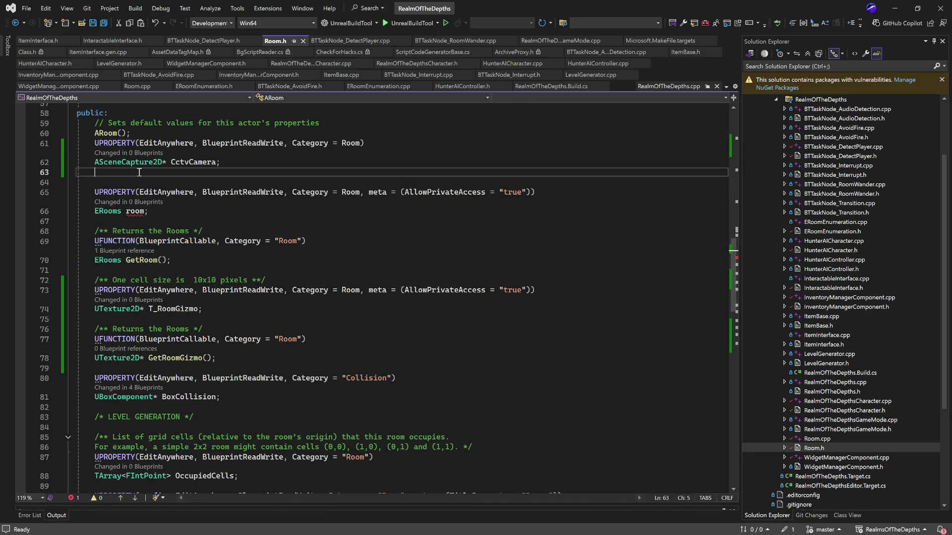
key(ctrl+v)
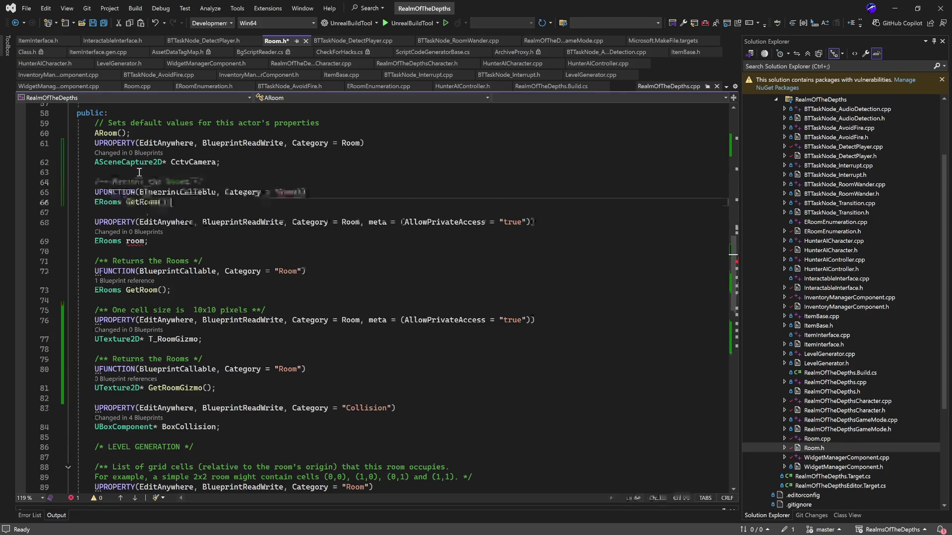
click(166, 181)
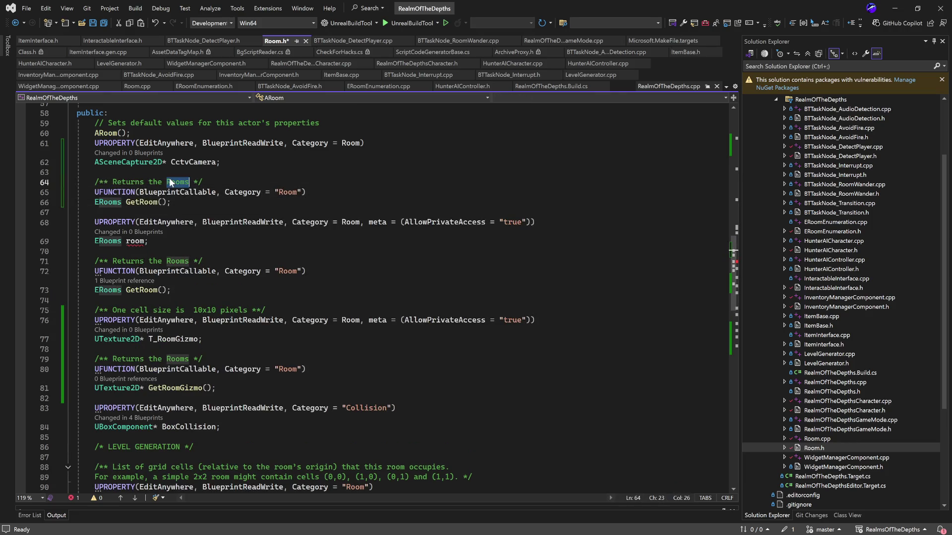
double_click(171, 183)
text(Camera)
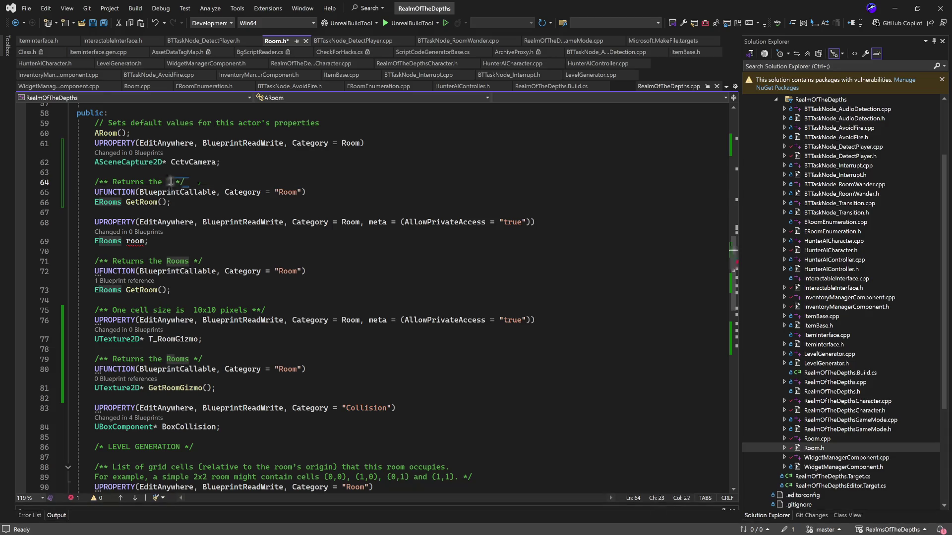
Rename the pasted function from GetRoom to GetCctv
click(206, 202)
double_click(142, 202)
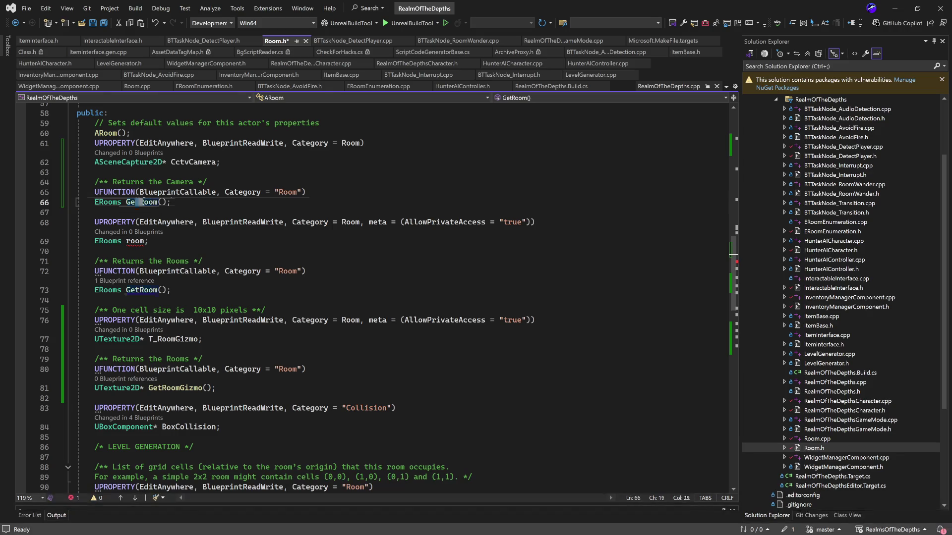
key(Right)
key(BackSpace)
key(BackSpace)
key(BackSpace)
text(Cctv)
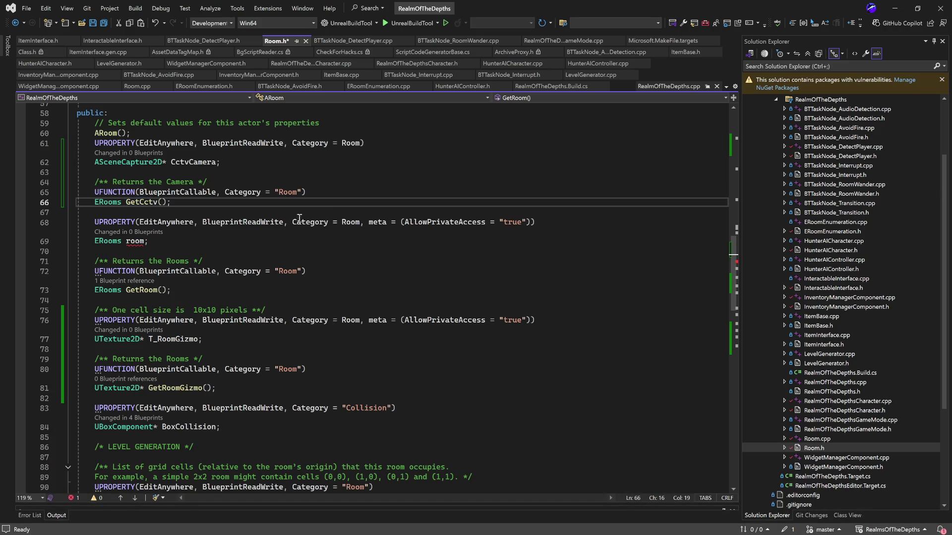
Give GetCctv an ASceneCapture2D* return type and generate its definition in Room.cpp
double_click(129, 163)
drag(167, 163, 94, 163)
key(ctrl+c)
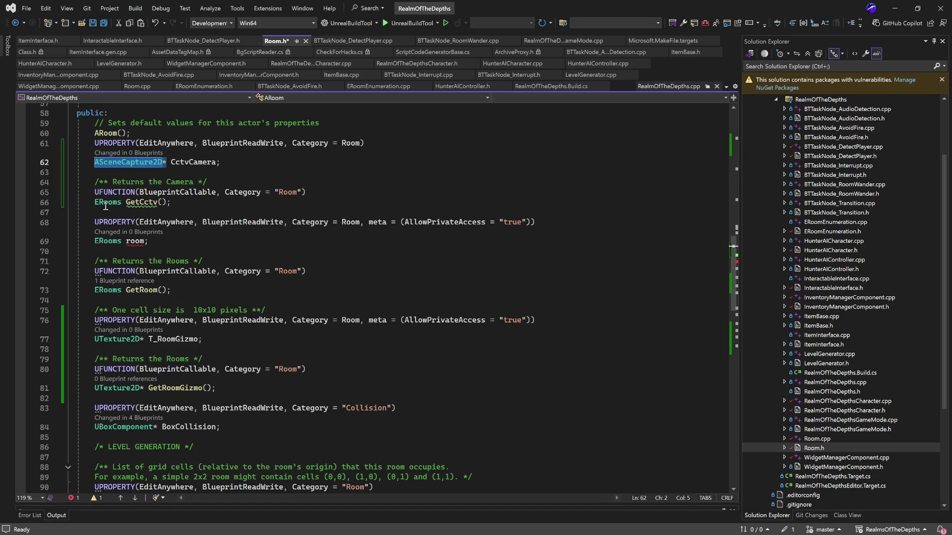
double_click(105, 202)
key(ctrl+v)
click(229, 203)
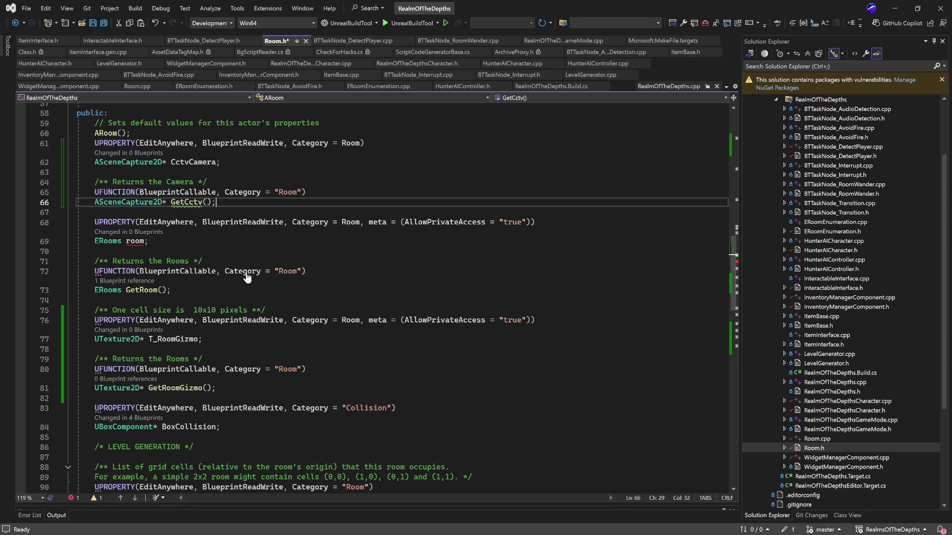
key(F12)
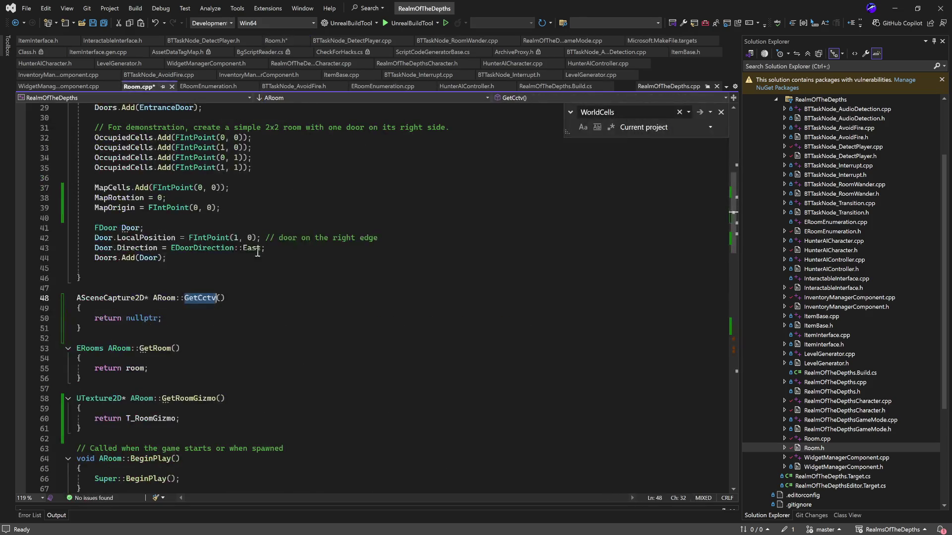
Make ARoom::GetCctv() return CctvCamera instead of nullptr and save Room.cpp
click(201, 316)
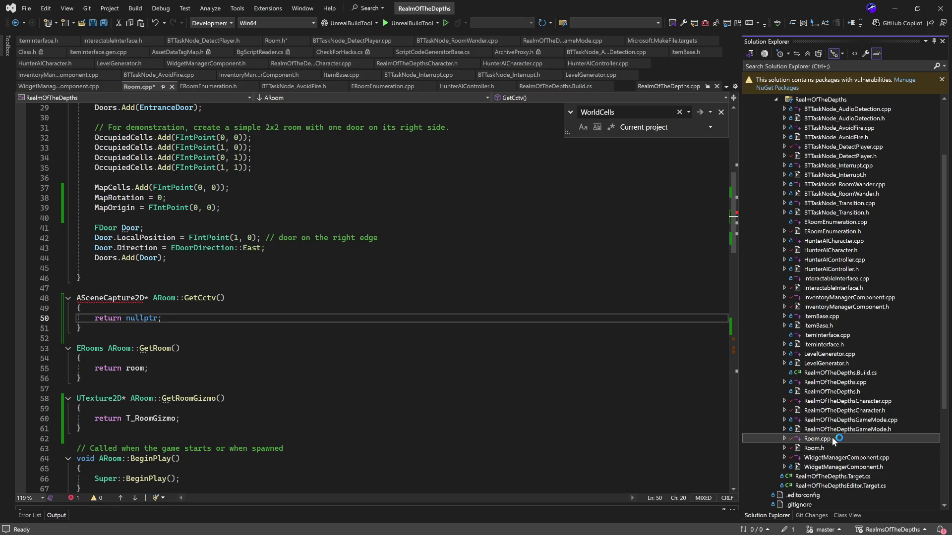
double_click(829, 448)
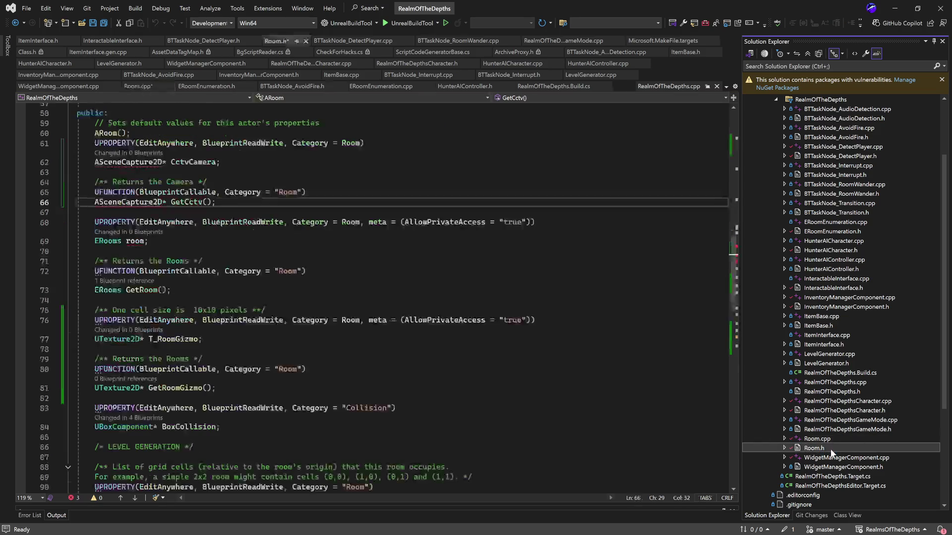
double_click(188, 163)
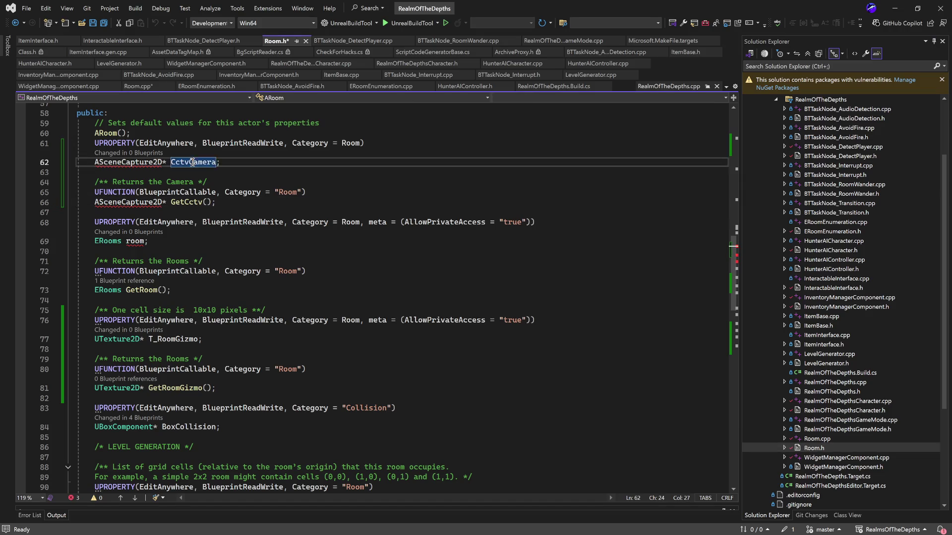
double_click(861, 438)
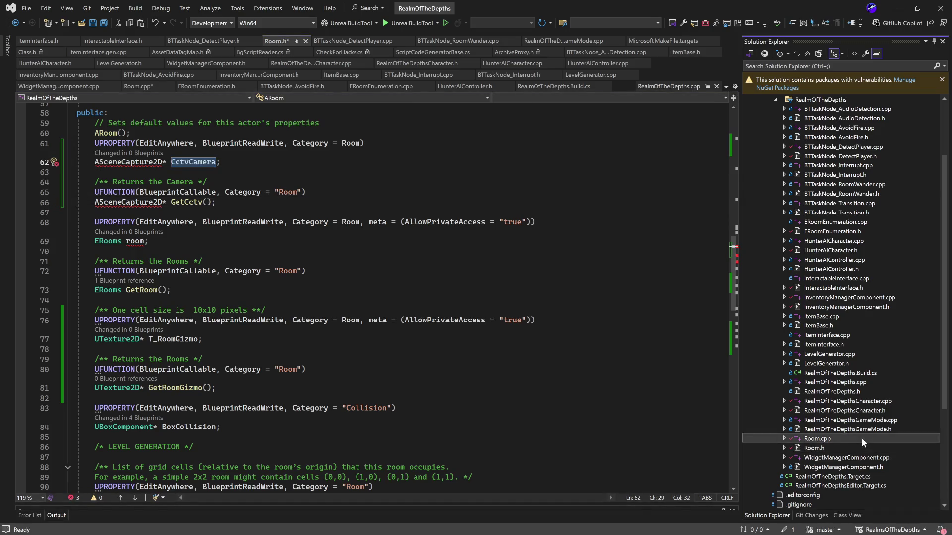
double_click(139, 318)
key(ctrl+v)
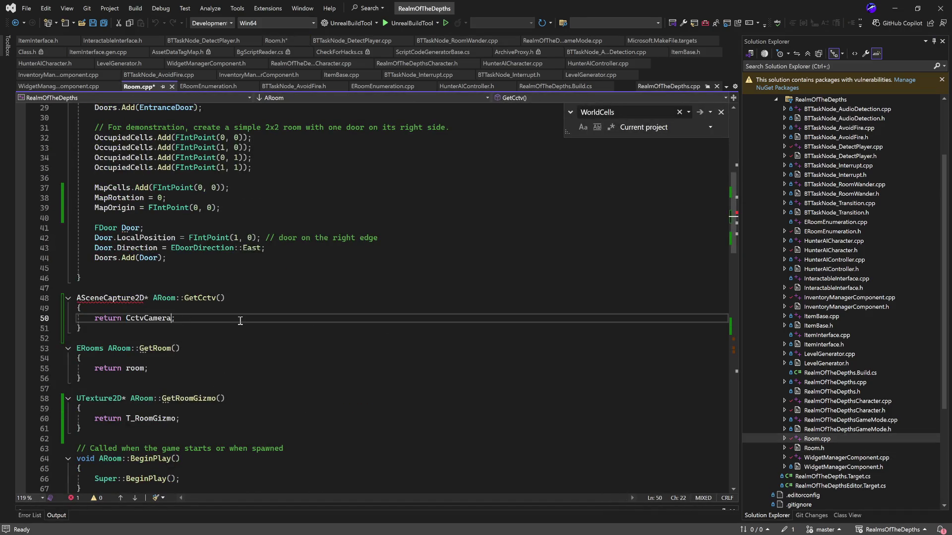
key(End)
click(315, 268)
key(ctrl+s)
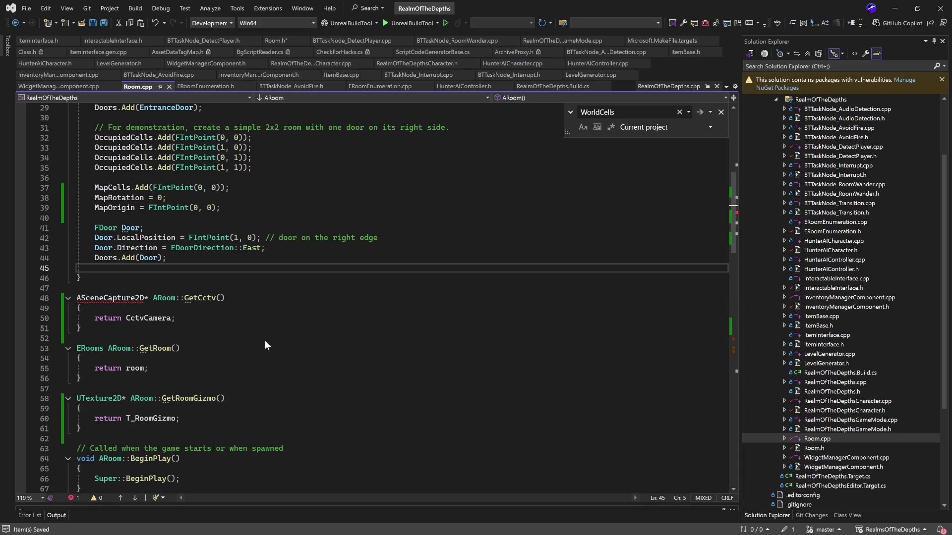
Move the SceneCapture2D include from Room.cpp into Room.h's includes and save Room.h
key(Return)
scroll(265, 341, up, 9)
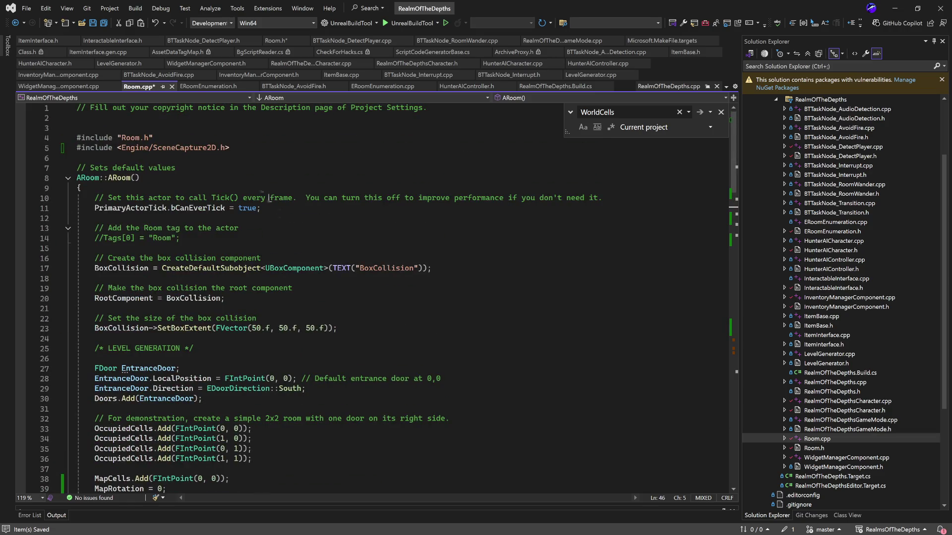
drag(256, 148, 75, 148)
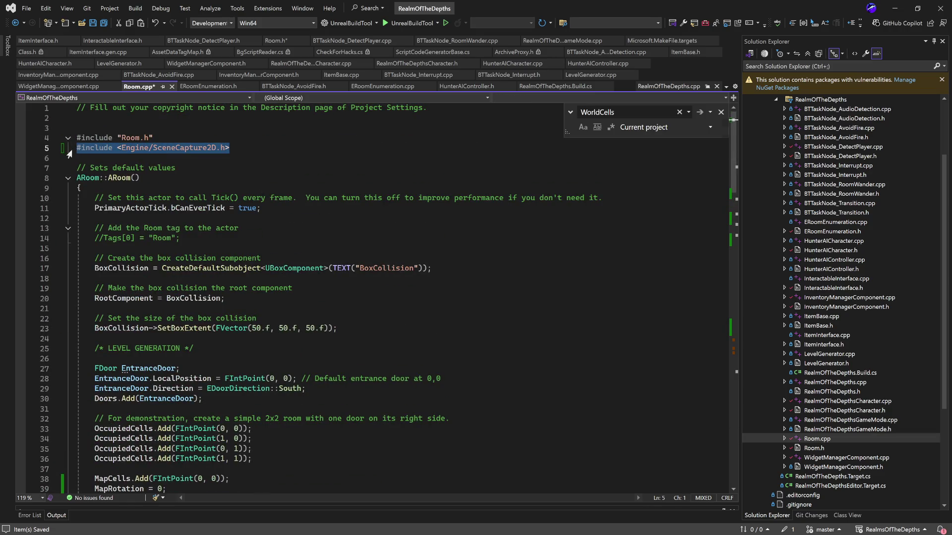
key(BackSpace)
key(BackSpace)
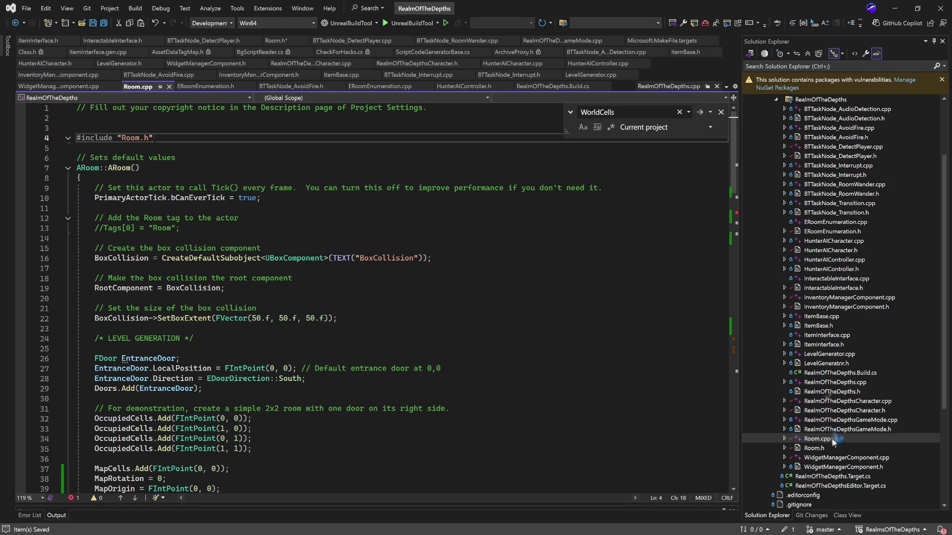
double_click(813, 448)
click(259, 189)
key(Return)
key(ctrl+v)
key(ctrl+s)
Clear the accidental selection, review Room.h down to line 68, and return to Unreal
key(ctrl+shift+End)
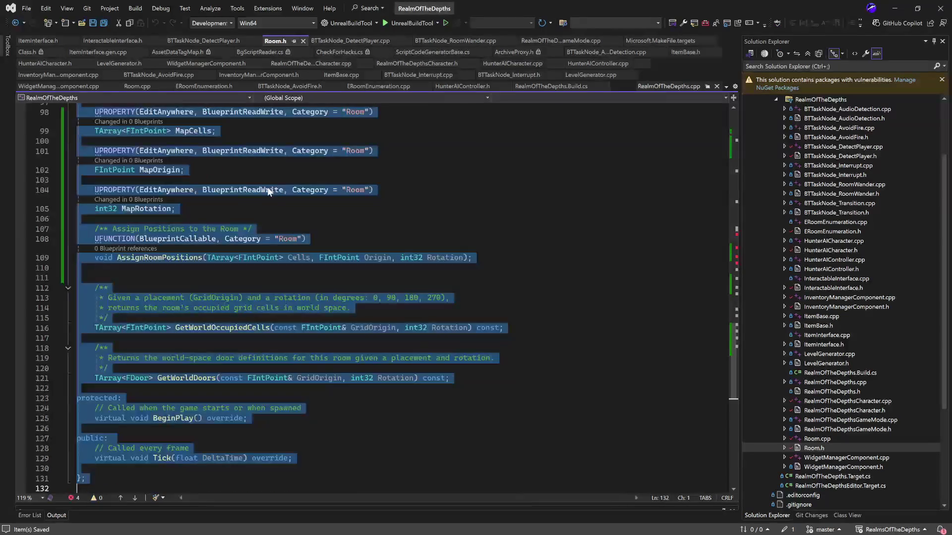
click(411, 239)
scroll(457, 259, up, 20)
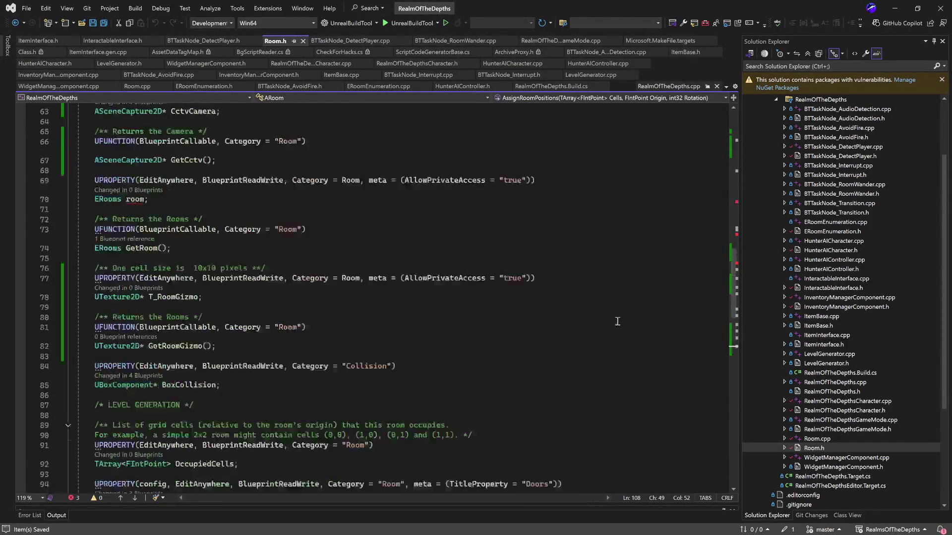
scroll(517, 285, down, 5)
scroll(516, 285, down, 11)
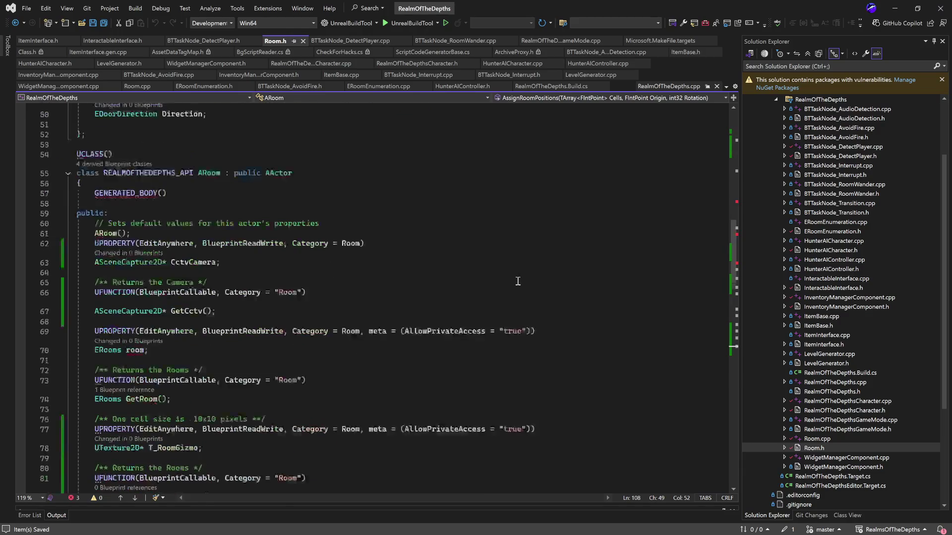
scroll(139, 335, down, 1)
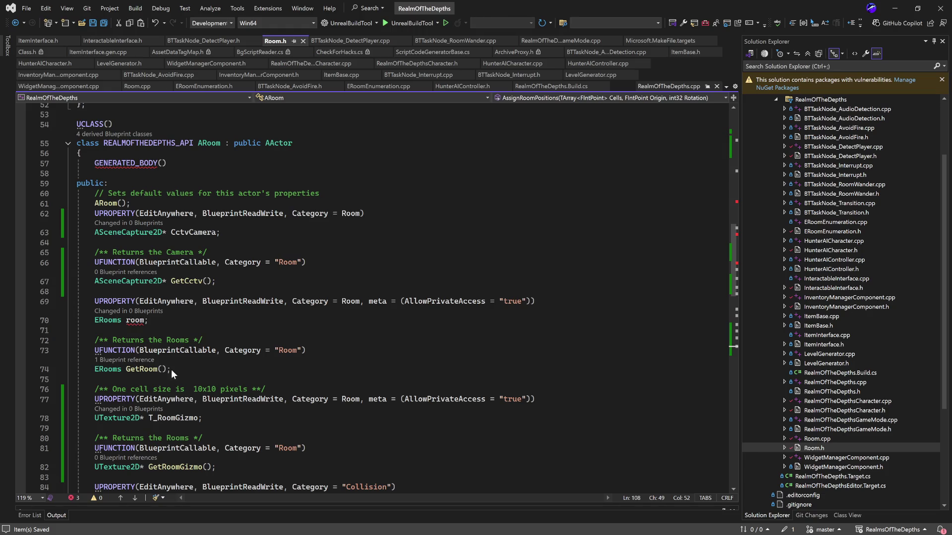
click(273, 292)
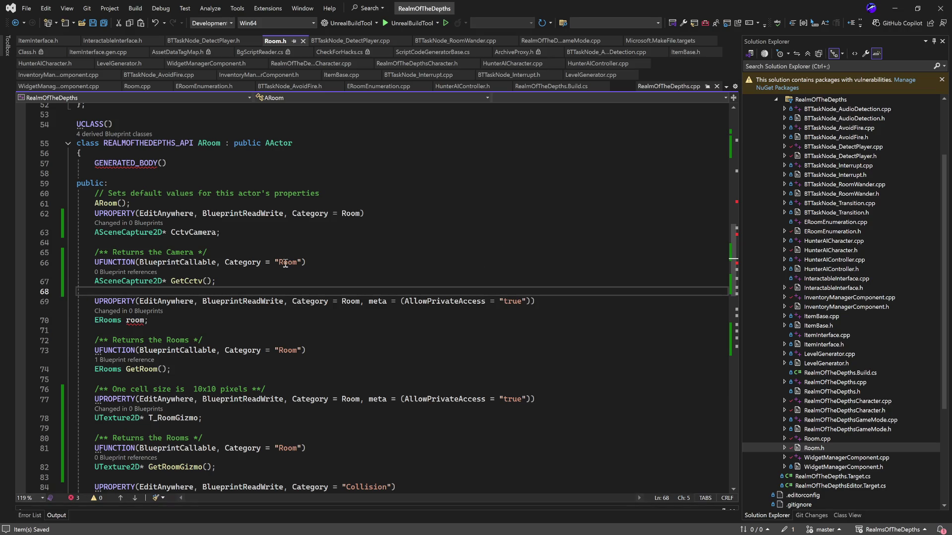
click(895, 8)
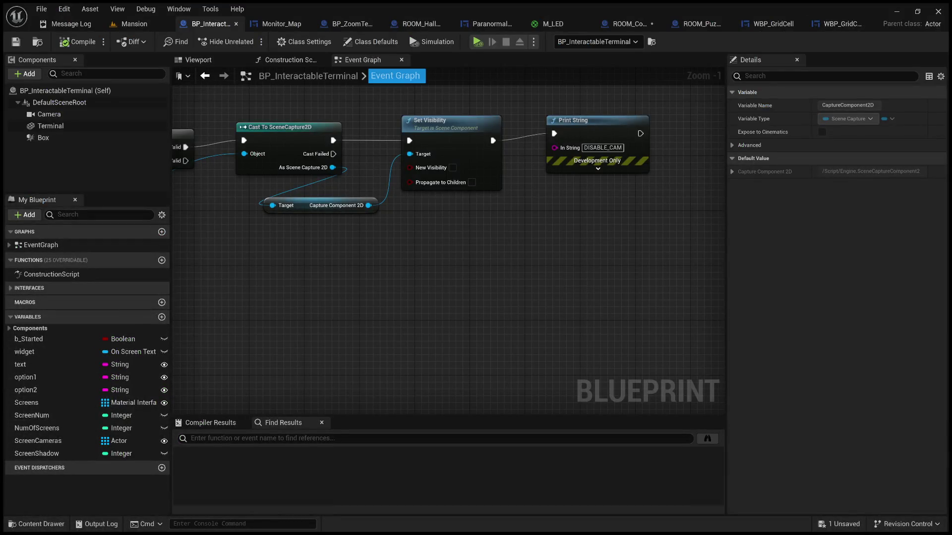
Bring up the Mansion level tab in the Unreal Editor
click(134, 23)
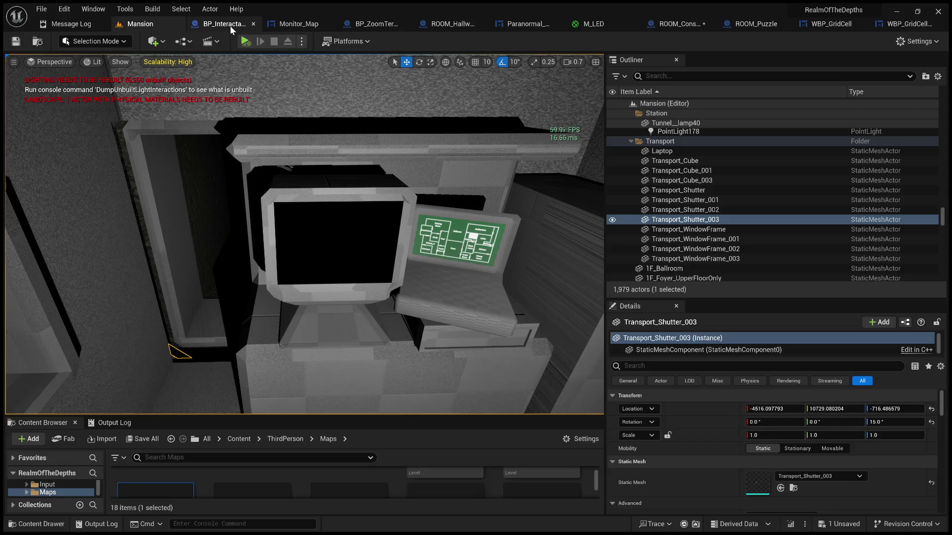
Cycle through the open blueprint tabs to ROOM_Constructor and recompile it
drag(606, 113, 706, 114)
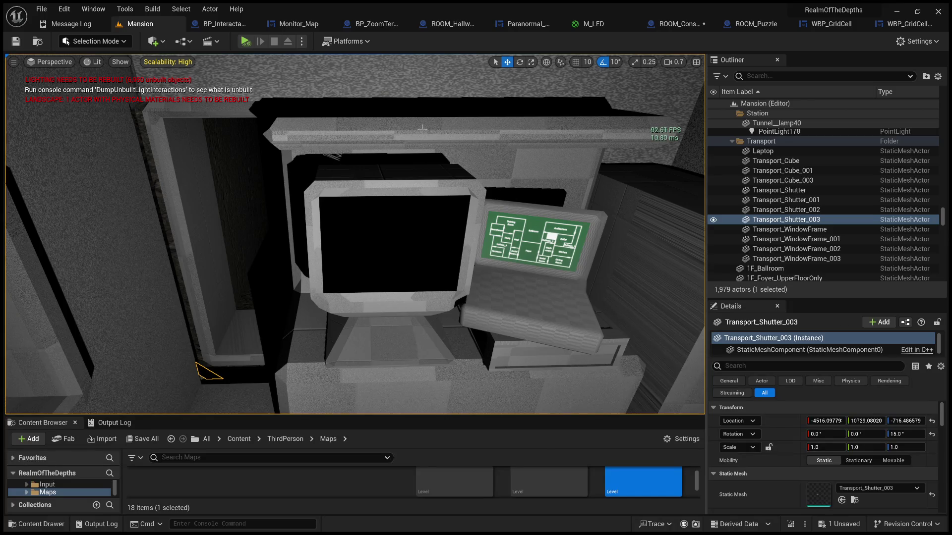
click(243, 24)
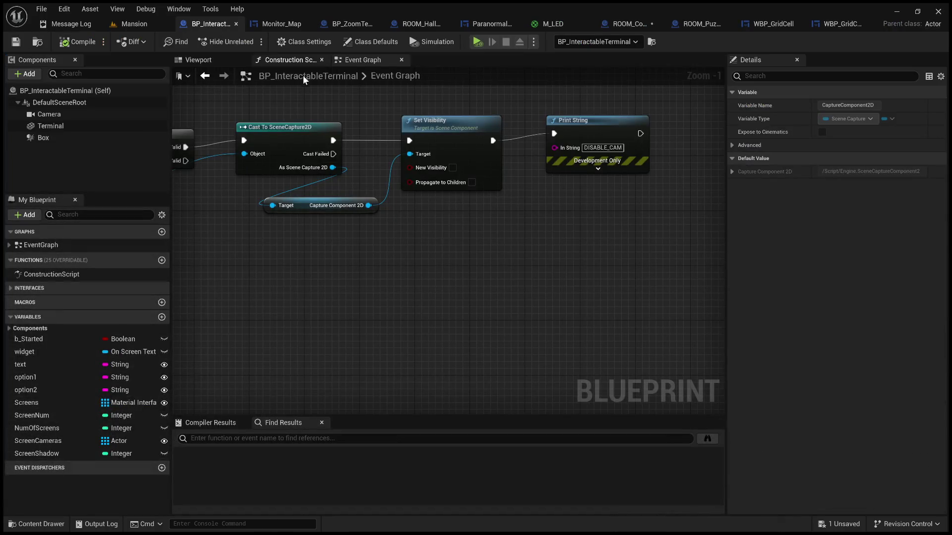
click(273, 25)
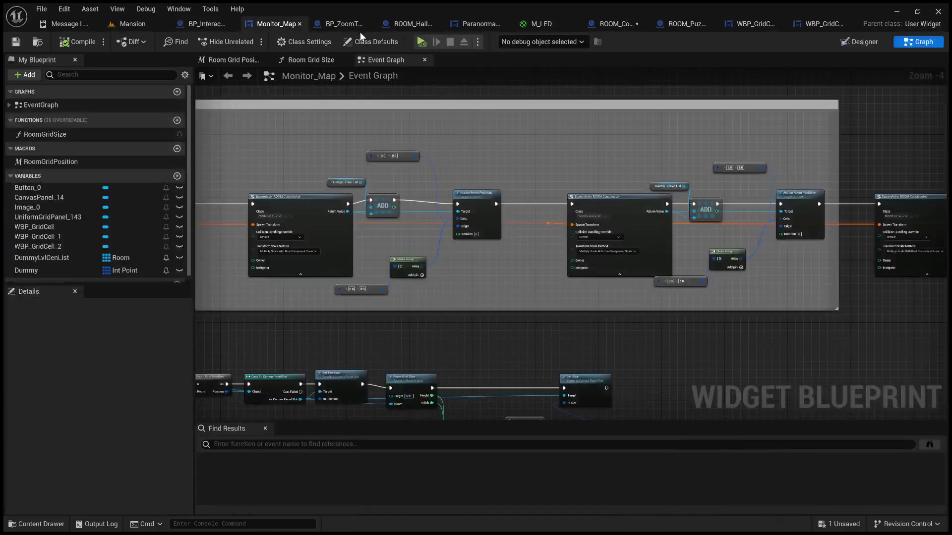
click(347, 25)
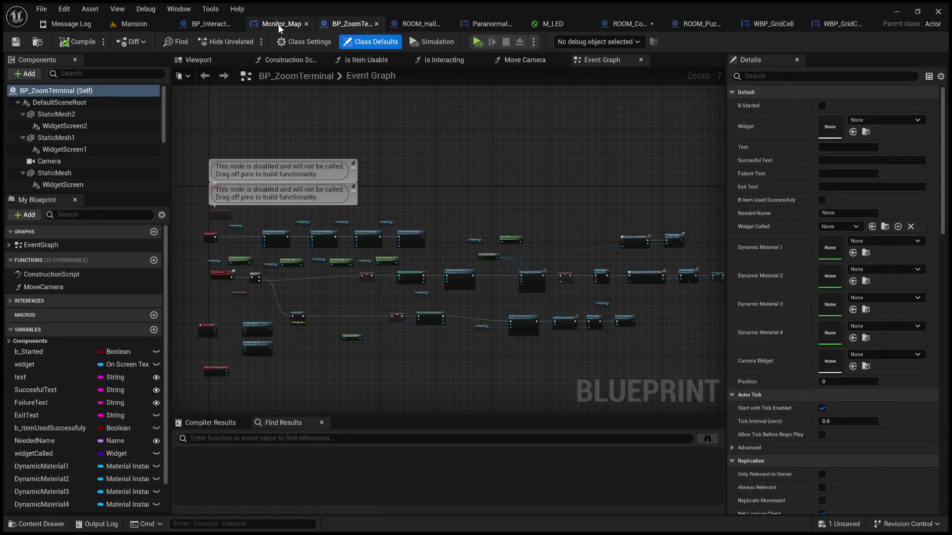
click(614, 26)
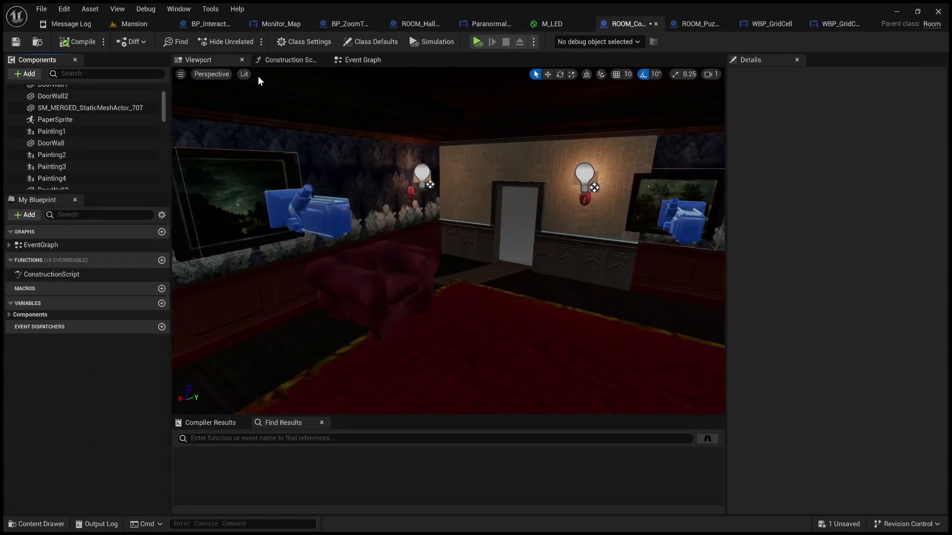
click(88, 42)
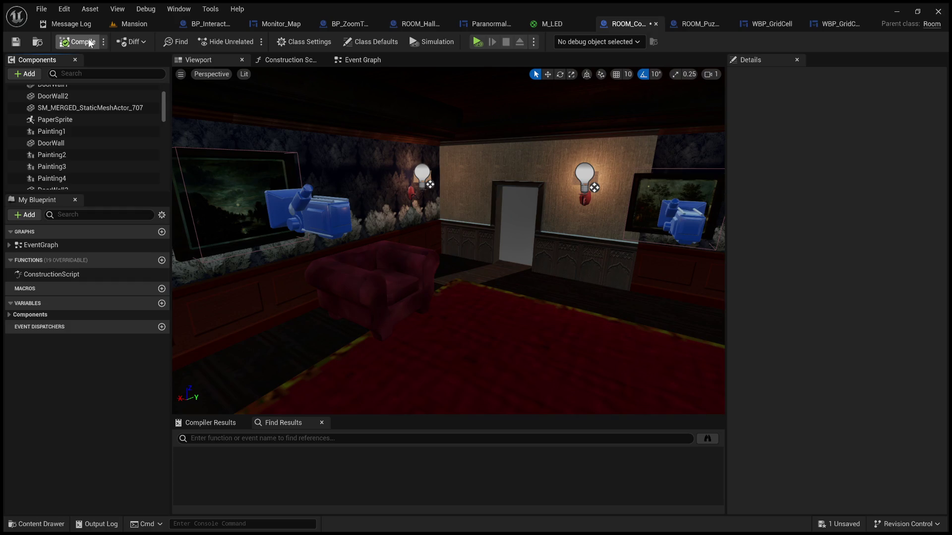
Show the Event Graph and filter the Components list with 'c' to look for the Cctv camera
scroll(86, 132, up, 2)
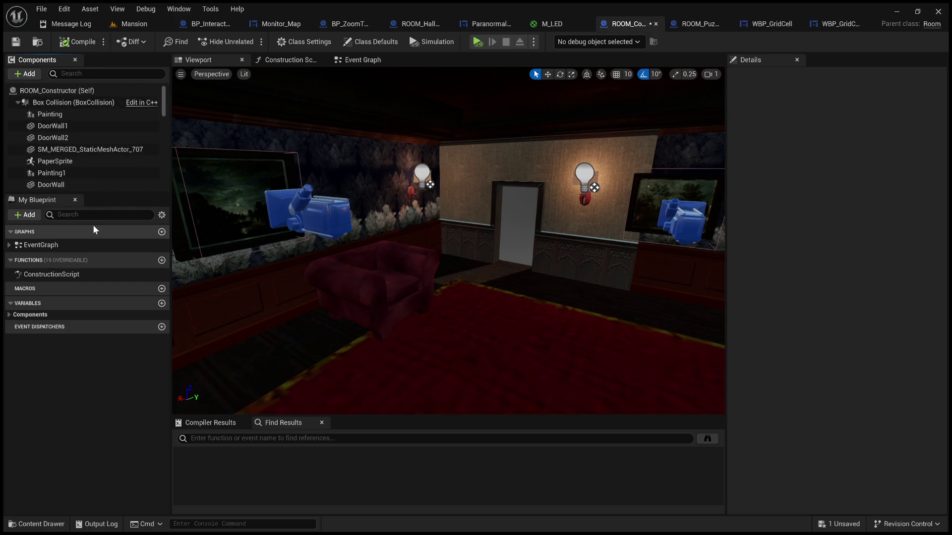
scroll(63, 137, down, 8)
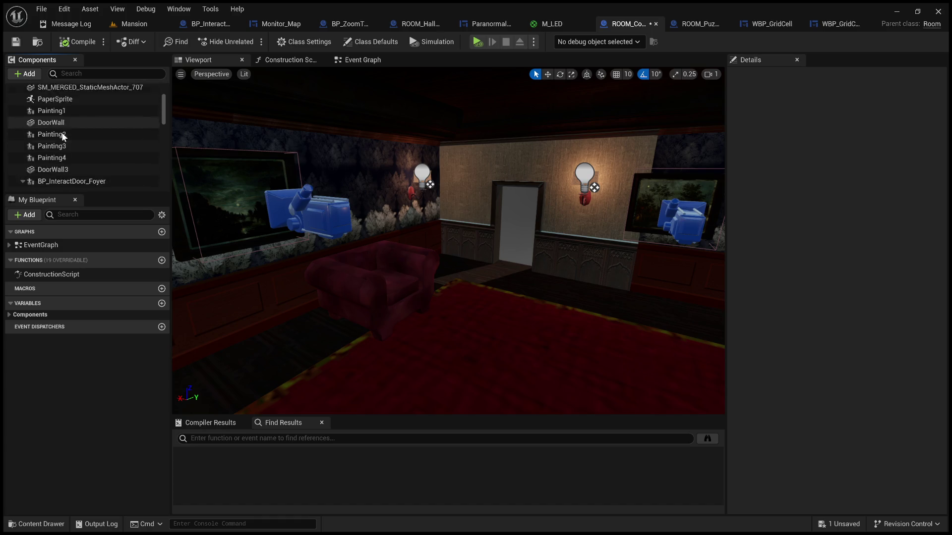
scroll(102, 170, down, 10)
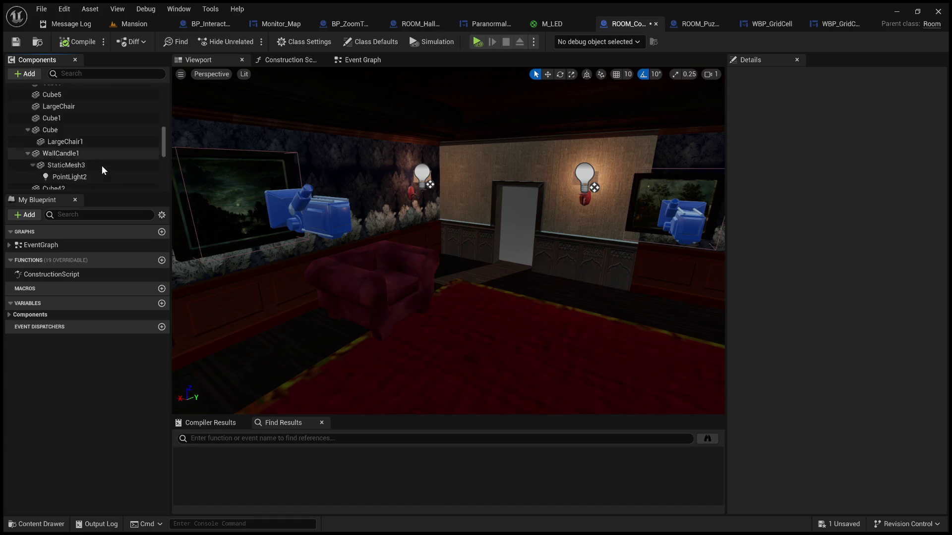
scroll(102, 165, up, 8)
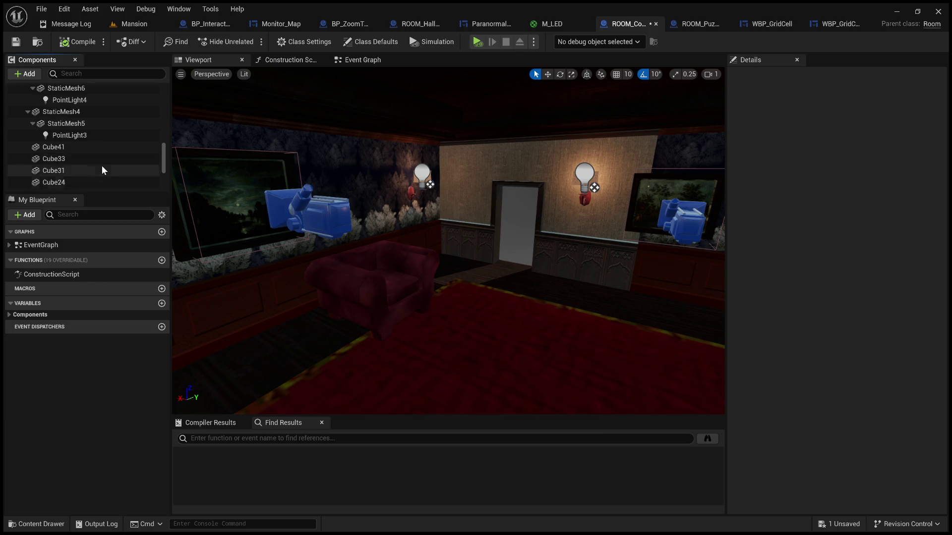
click(357, 60)
click(113, 74)
text(cct)
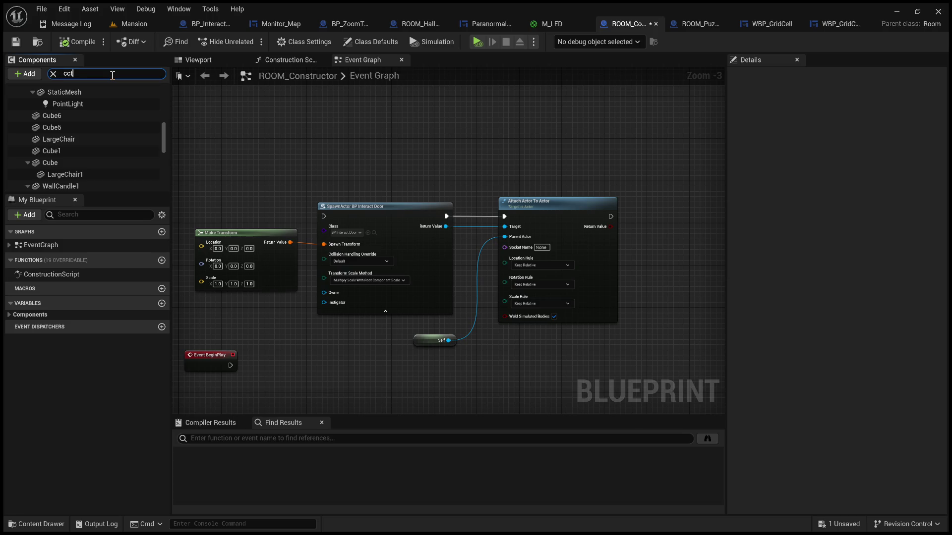
key(Return)
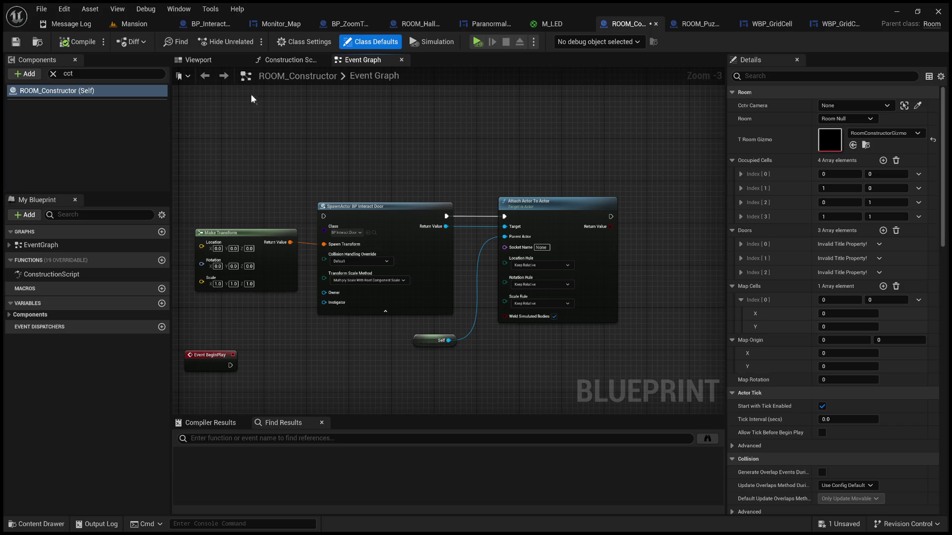
click(53, 73)
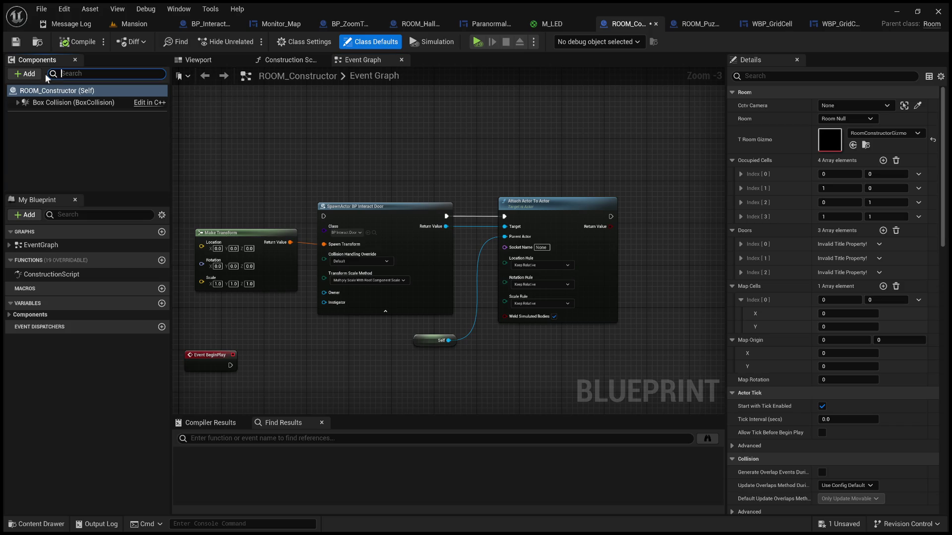
Select the SceneCaptureComponent2D in the Viewport and move it to another spot
click(45, 90)
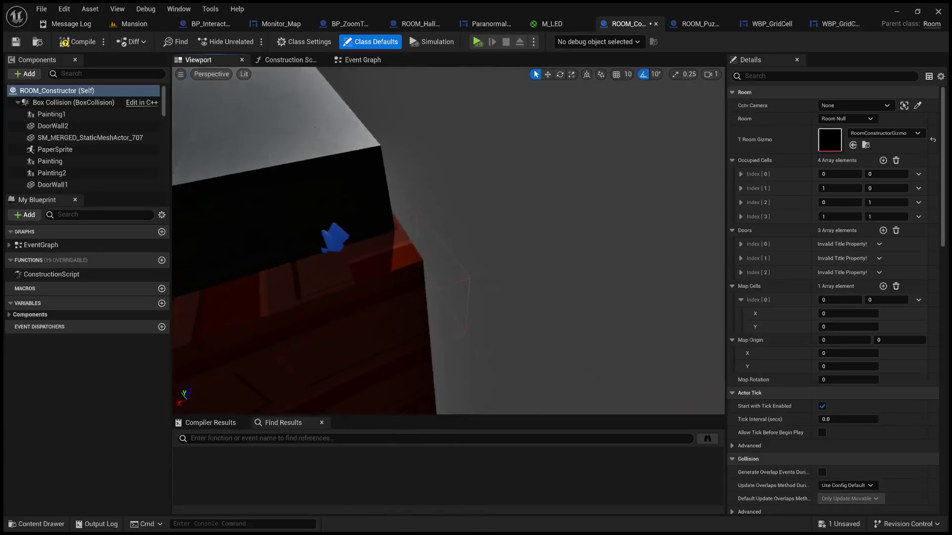
click(397, 236)
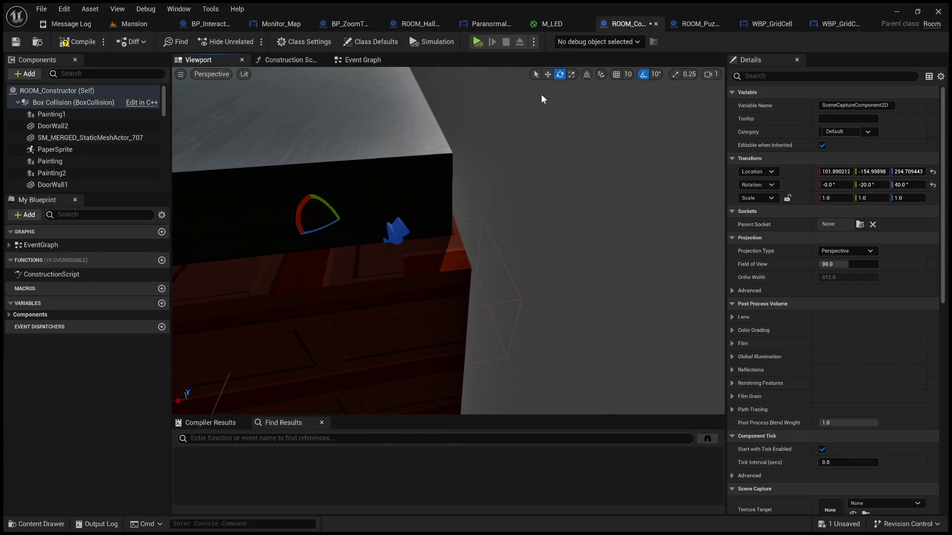
click(547, 74)
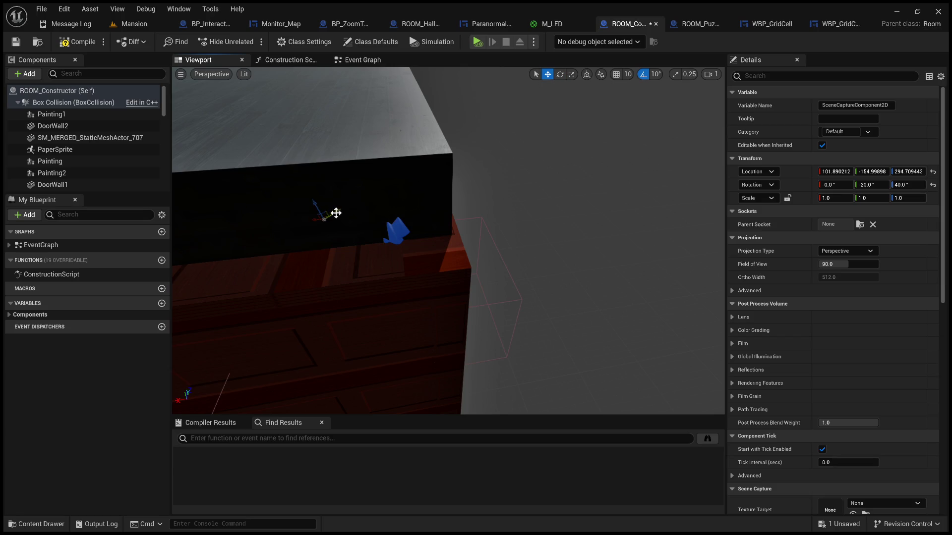
drag(347, 214, 531, 166)
drag(552, 222, 551, 221)
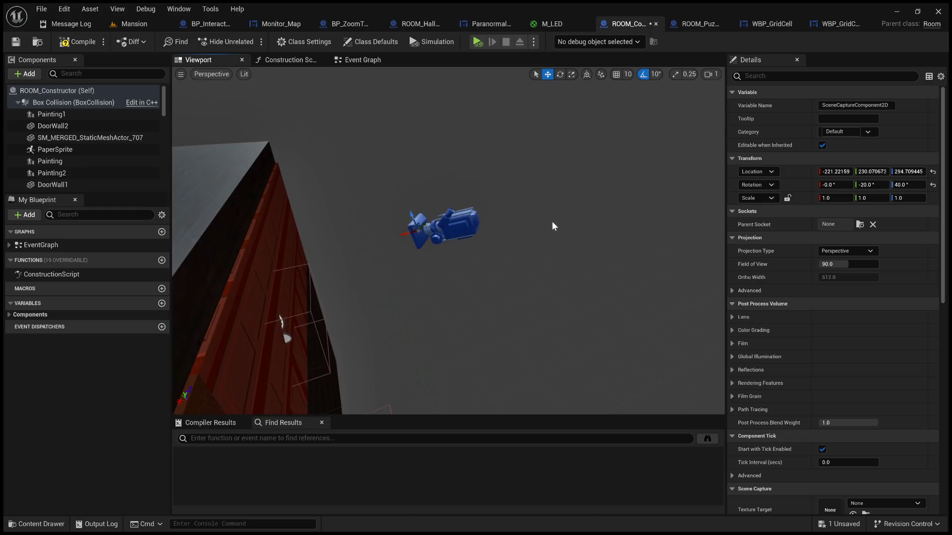
Check the class defaults, then delete the scene capture camera component
click(57, 91)
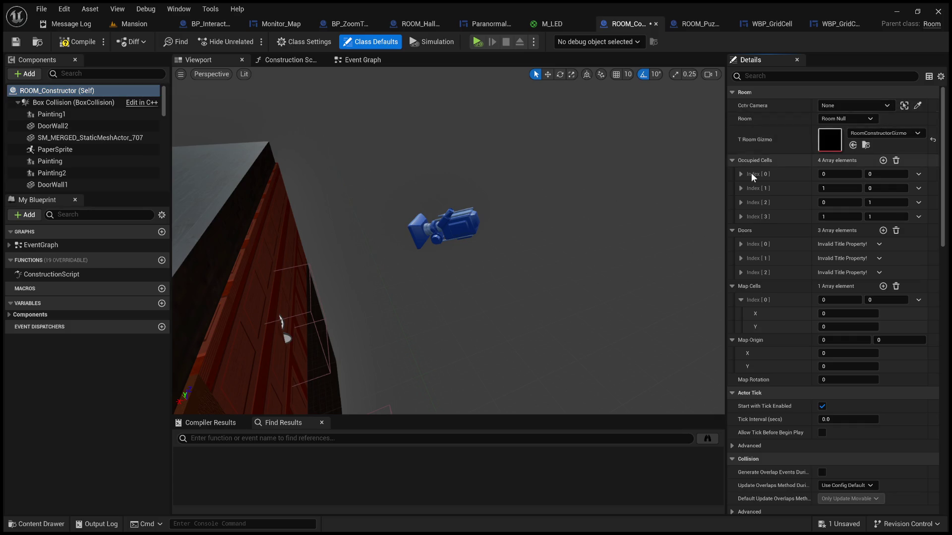
click(460, 223)
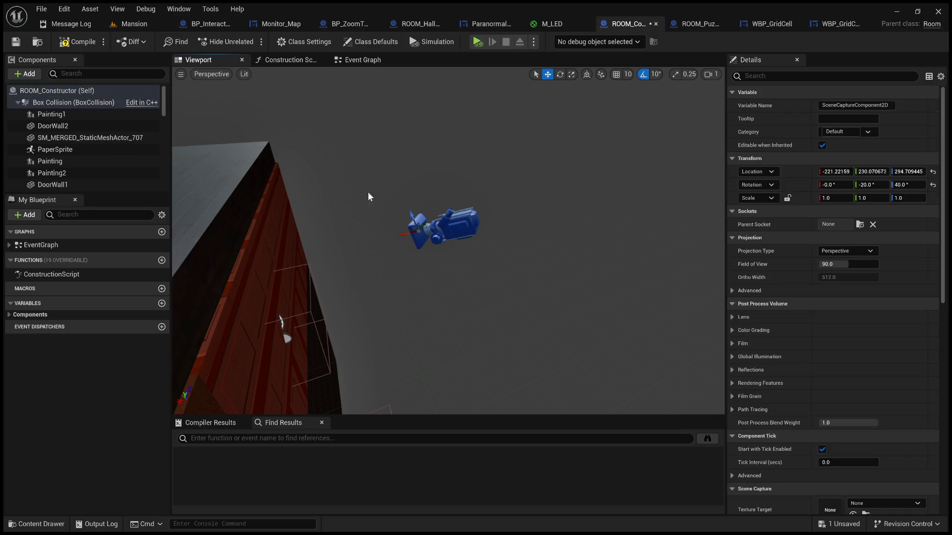
click(93, 90)
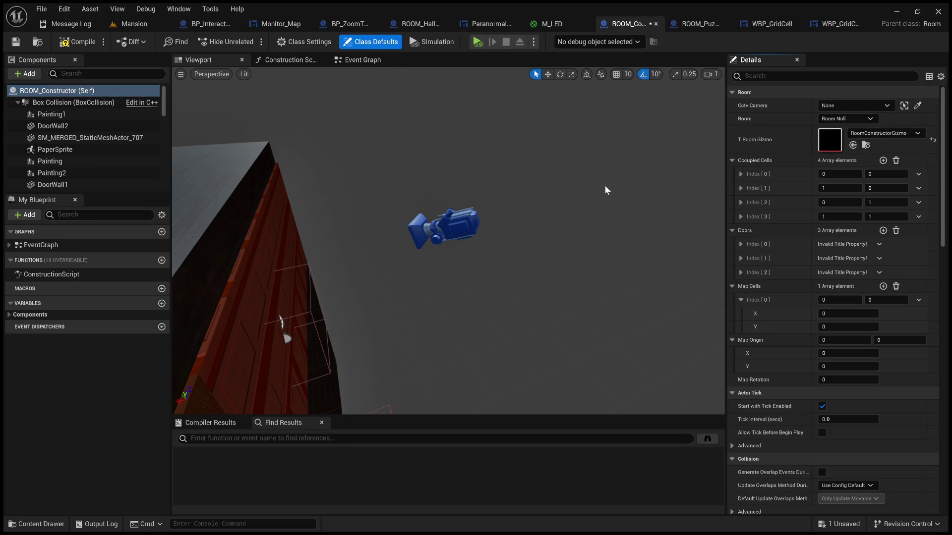
click(466, 221)
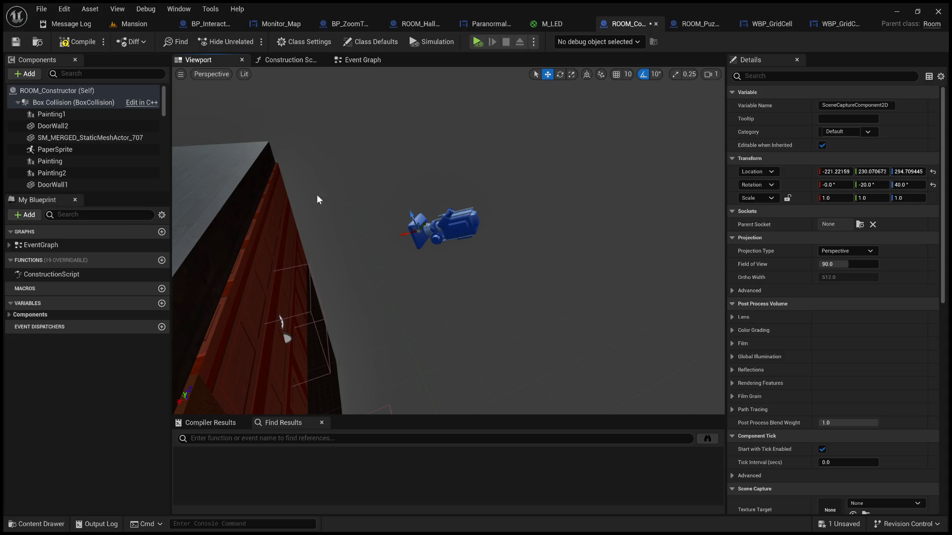
key(Delete)
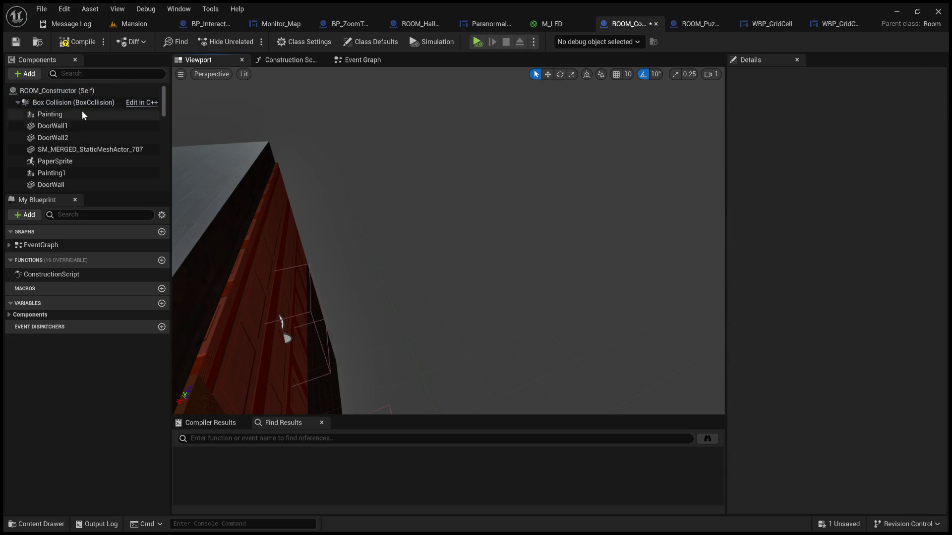
click(365, 60)
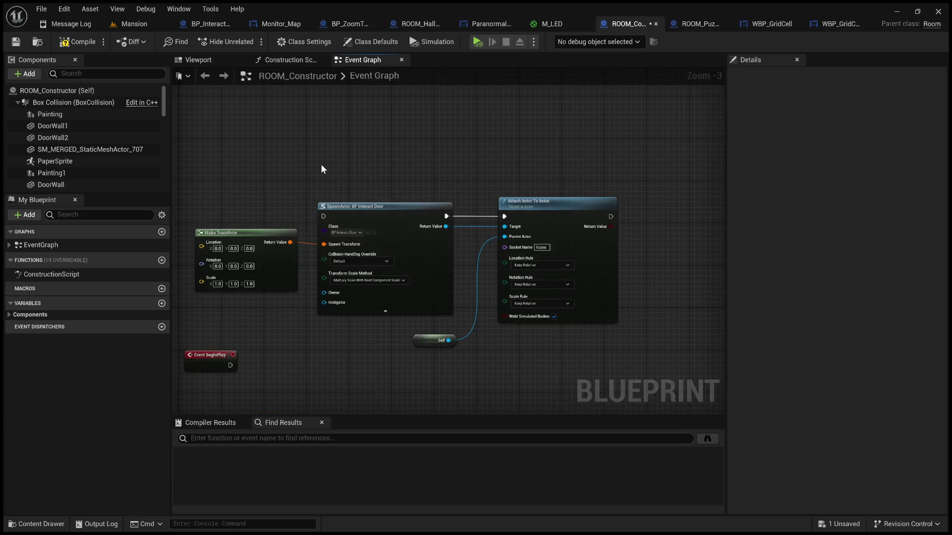
Switch to the Construction Script graph and compile ROOM_Constructor with F7
drag(320, 164, 621, 164)
scroll(84, 175, down, 3)
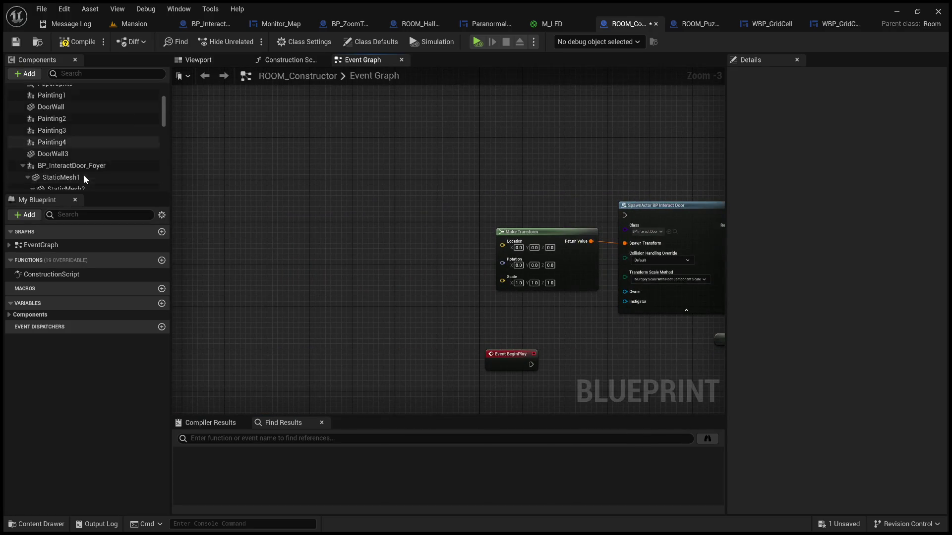
click(290, 61)
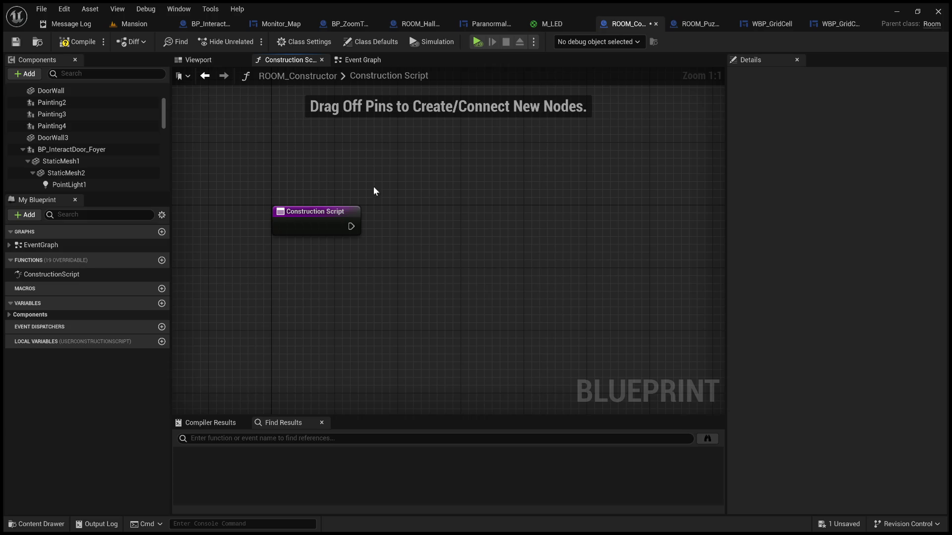
scroll(92, 158, up, 2)
scroll(95, 163, down, 5)
scroll(94, 165, down, 8)
scroll(95, 163, up, 12)
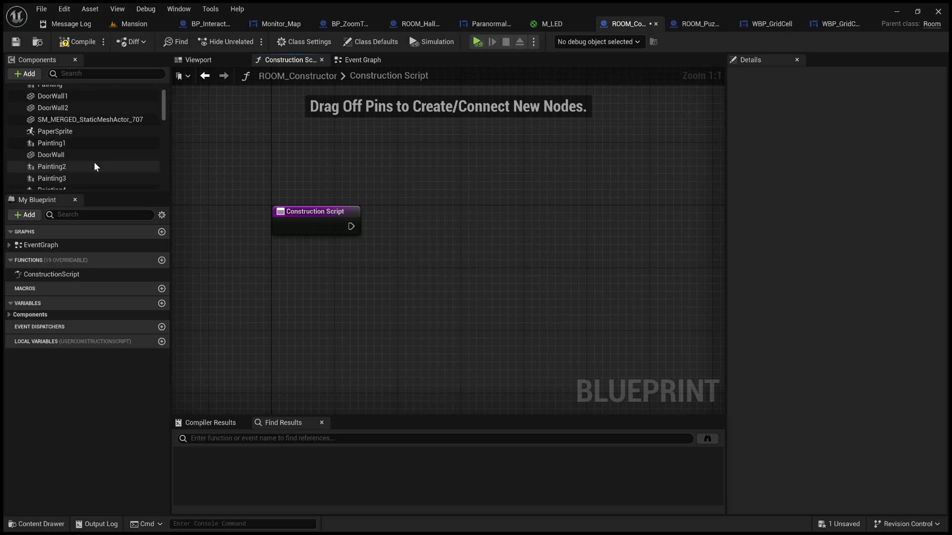
scroll(95, 166, up, 2)
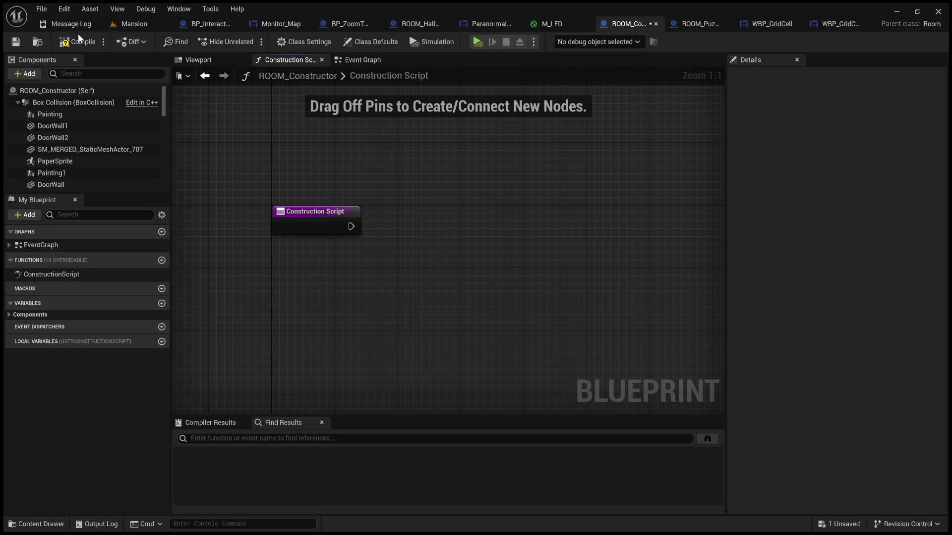
key(F7)
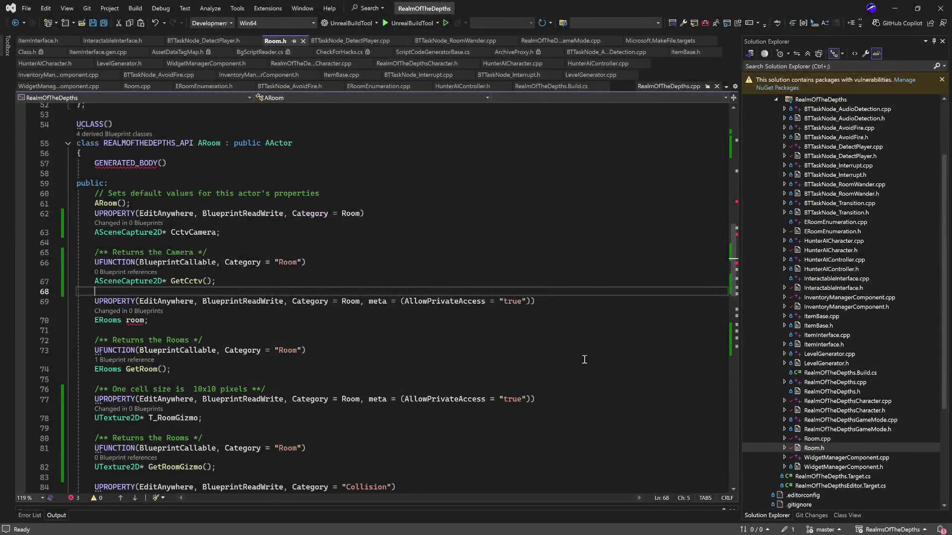
In Room.cpp, start a new CctvCamera line below the BoxCollision creation line
click(581, 367)
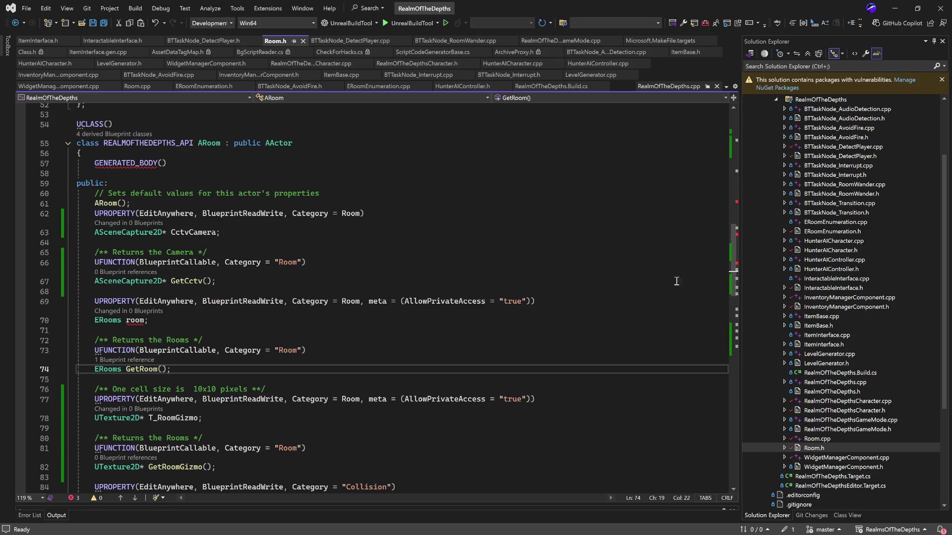
double_click(823, 439)
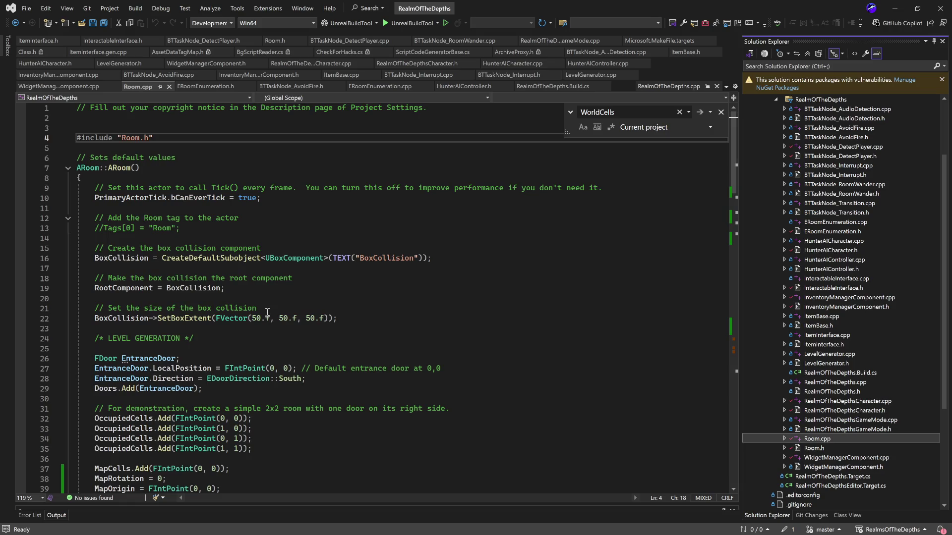
scroll(267, 312, down, 5)
scroll(233, 267, up, 5)
click(137, 259)
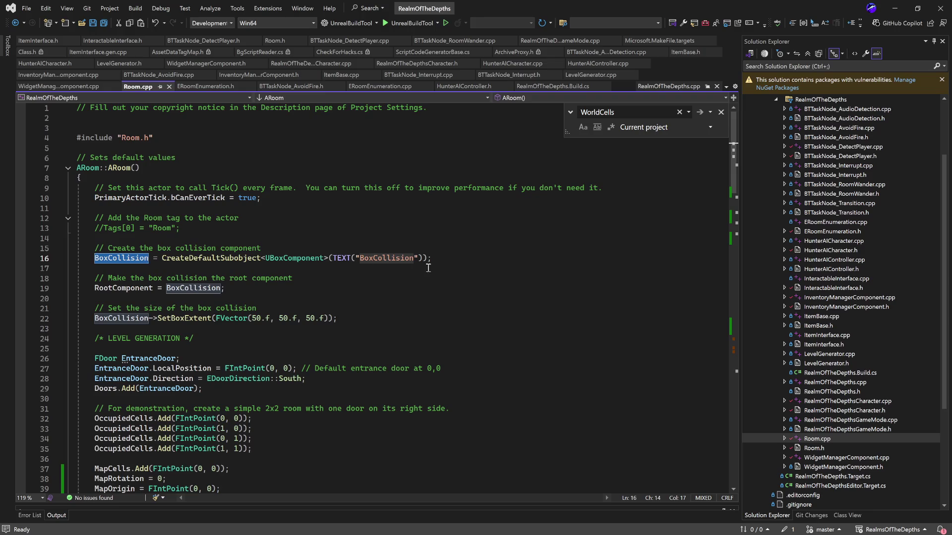
click(445, 260)
key(Return)
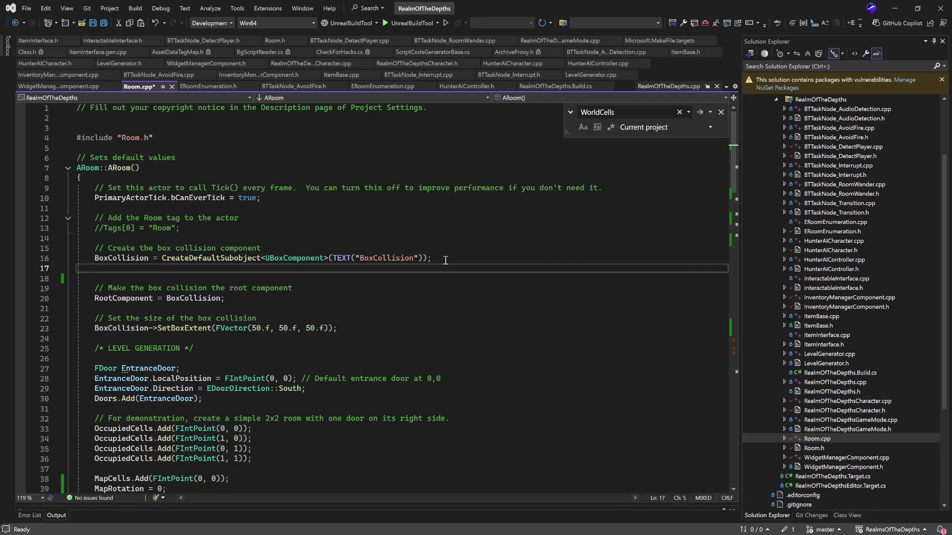
text(CctvCamera =)
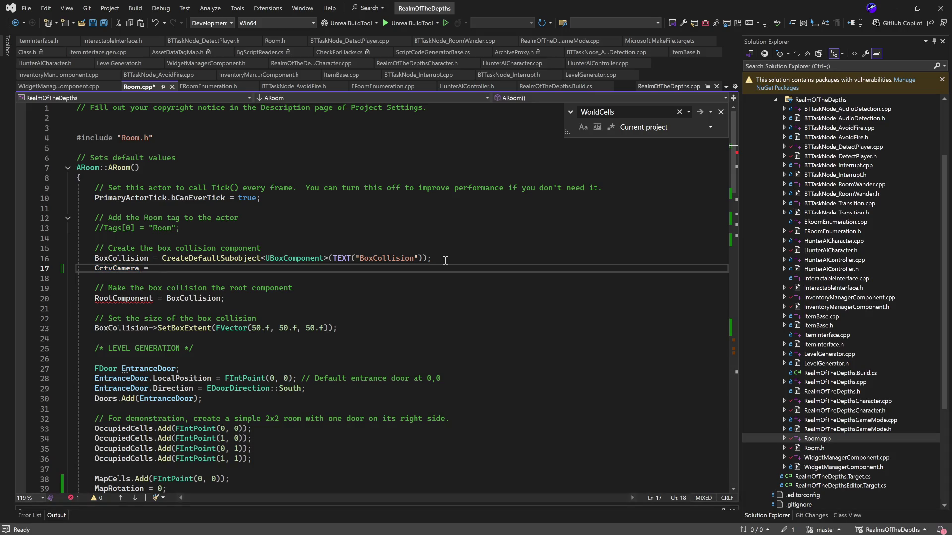
Assign CctvCamera from CreateDefaultSubobject<ASceneCapture2D>(), adapted from the BoxCollision call
mouse_move(445, 261)
mouse_down()
mouse_move(94, 258)
mouse_move(209, 258)
mouse_move(162, 258)
mouse_up()
key(ctrl+c)
click(171, 268)
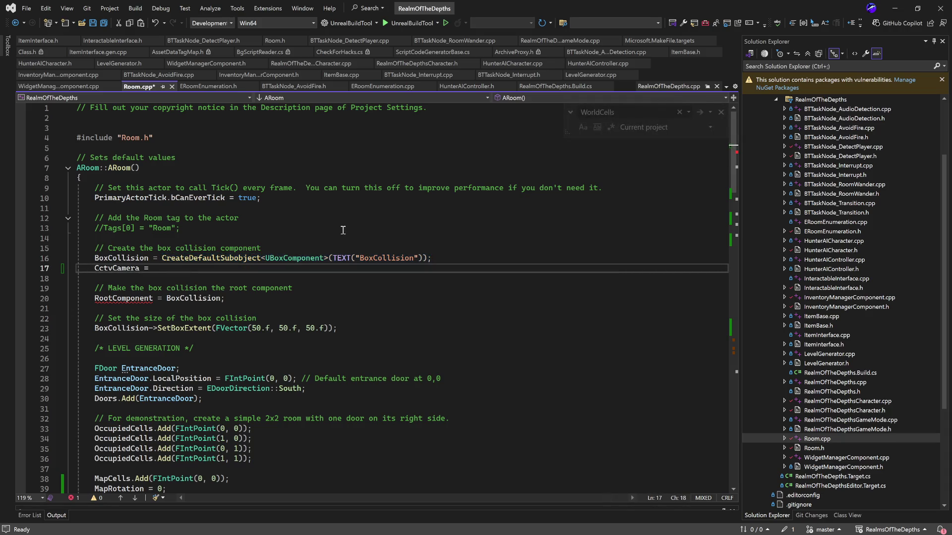
key(ctrl+v)
mouse_move(434, 269)
mouse_down()
mouse_move(164, 269)
mouse_move(268, 269)
mouse_up()
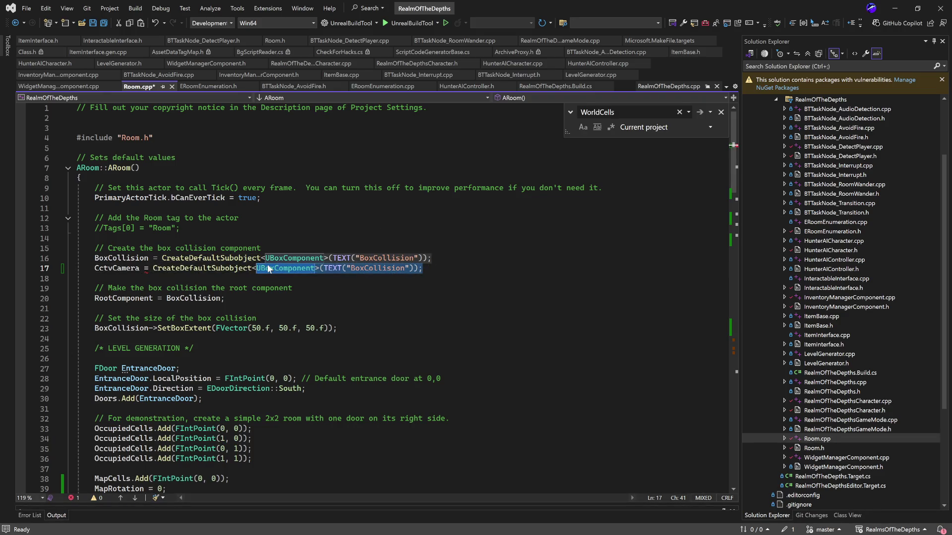
key(BackSpace)
text(eneCapture2D>()
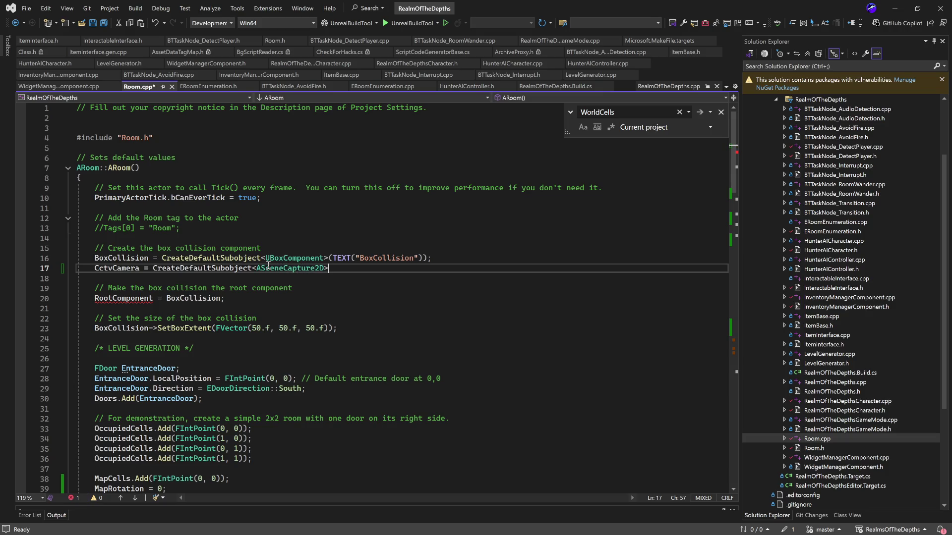
text())
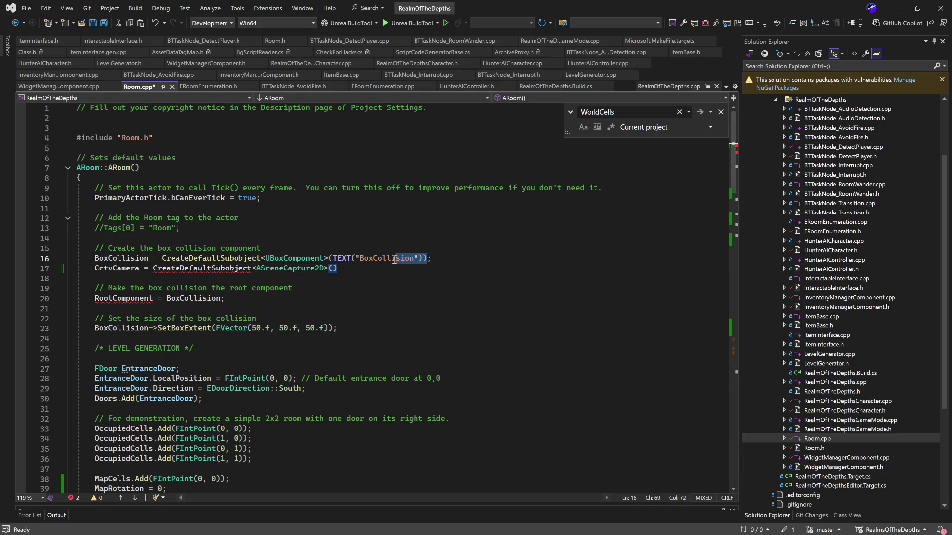
Add the TEXT("CctvCamera") name argument to the subobject call and save Room.cpp
click(421, 258)
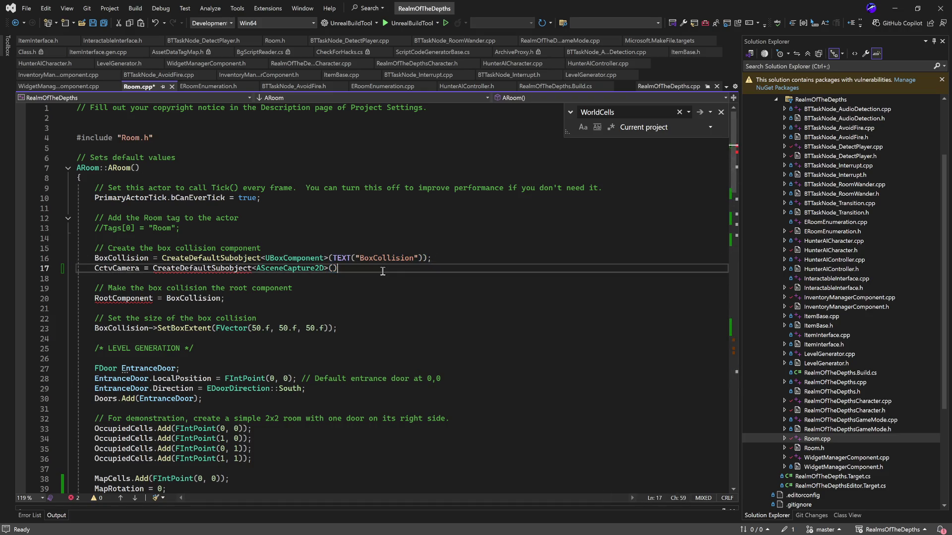
mouse_move(422, 258)
mouse_down()
mouse_move(330, 260)
mouse_move(337, 267)
mouse_up()
key(ctrl+c)
key(ctrl+v)
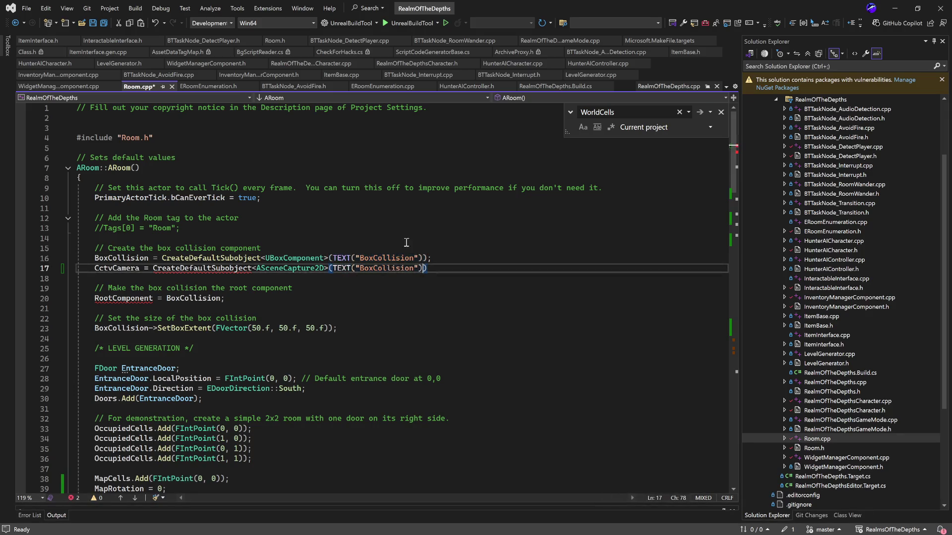
double_click(117, 267)
key(ctrl+c)
double_click(382, 267)
key(ctrl+v)
key(End)
key(ctrl+s)
Terminate the CctvCamera line with a semicolon, save, and switch to Unreal
click(358, 309)
click(427, 268)
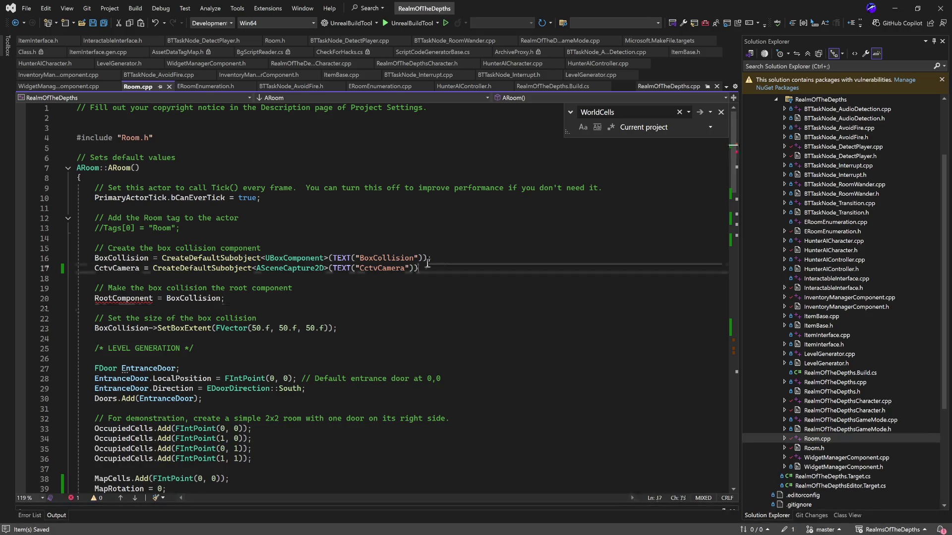
text(;)
key(ctrl+s)
click(587, 220)
click(893, 14)
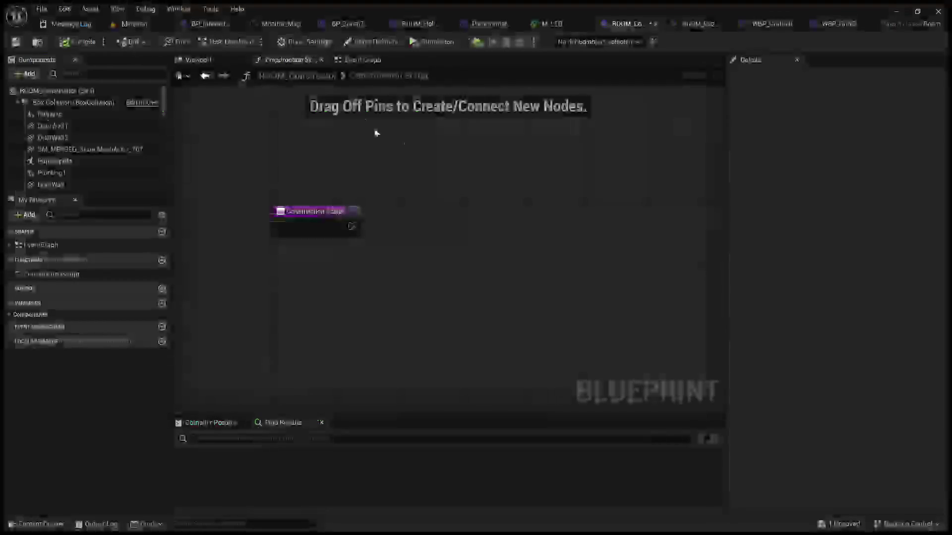
Save ROOM_Constructor and confirm its Class Defaults list Cctv Camera as SceneCapture2D
click(144, 24)
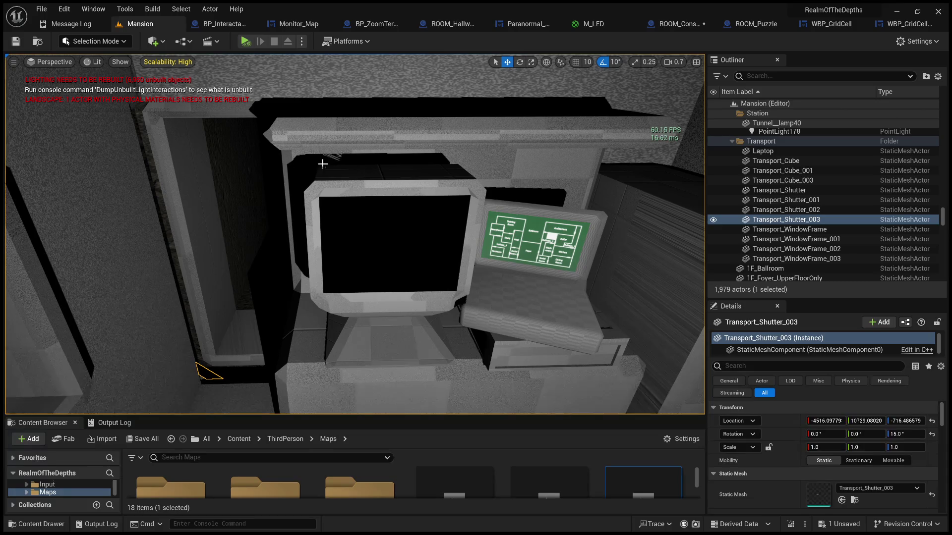
click(233, 24)
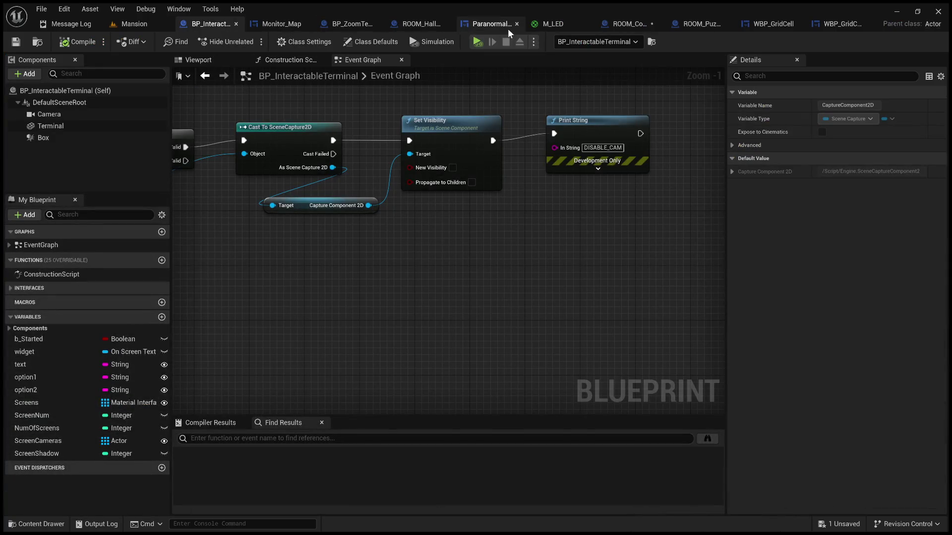
click(630, 23)
click(18, 45)
click(86, 90)
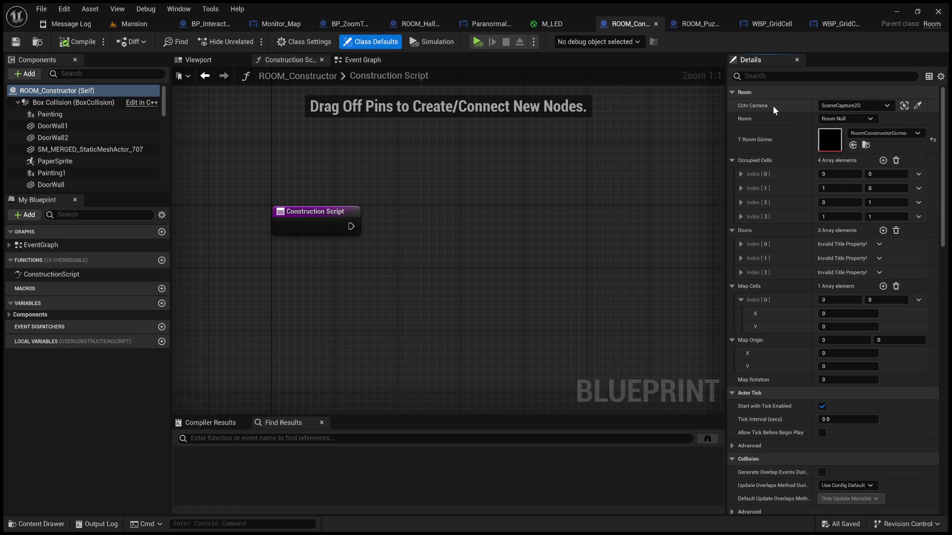
Show the room box in the Viewport preview, frame it, and confirm Cctv Camera defaults to SceneCapture2D
click(215, 57)
mouse_move(487, 228)
mouse_down()
mouse_move(526, 229)
mouse_move(535, 201)
mouse_move(476, 206)
mouse_move(495, 206)
mouse_move(481, 184)
mouse_up()
key(f)
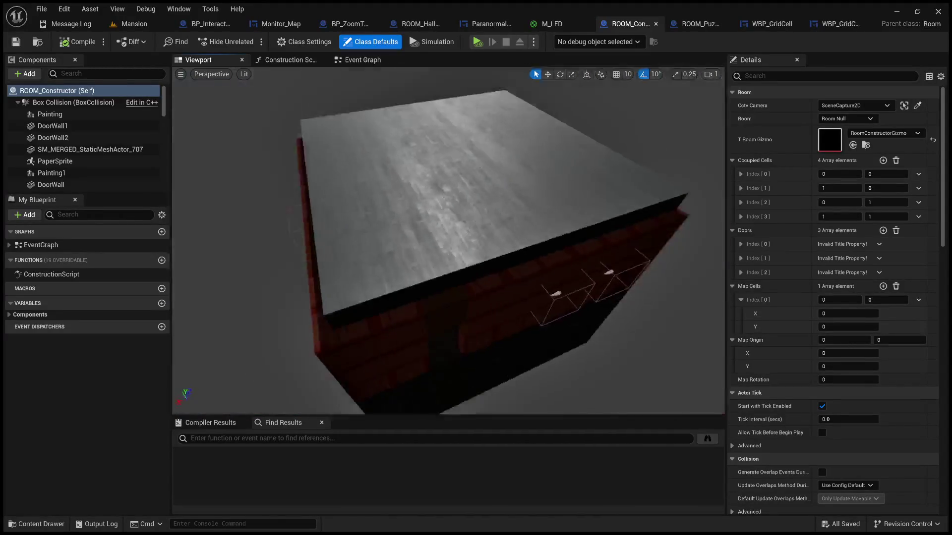
click(906, 107)
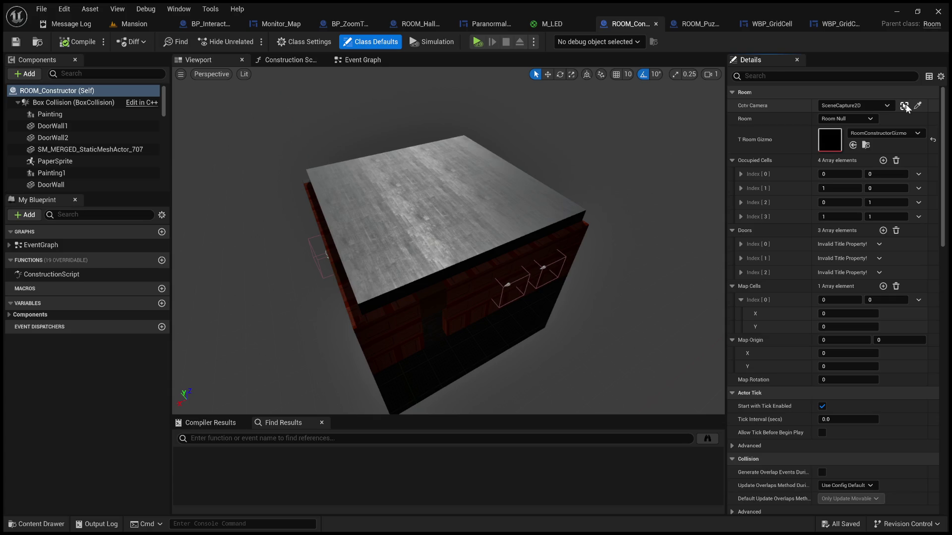
drag(501, 158, 550, 157)
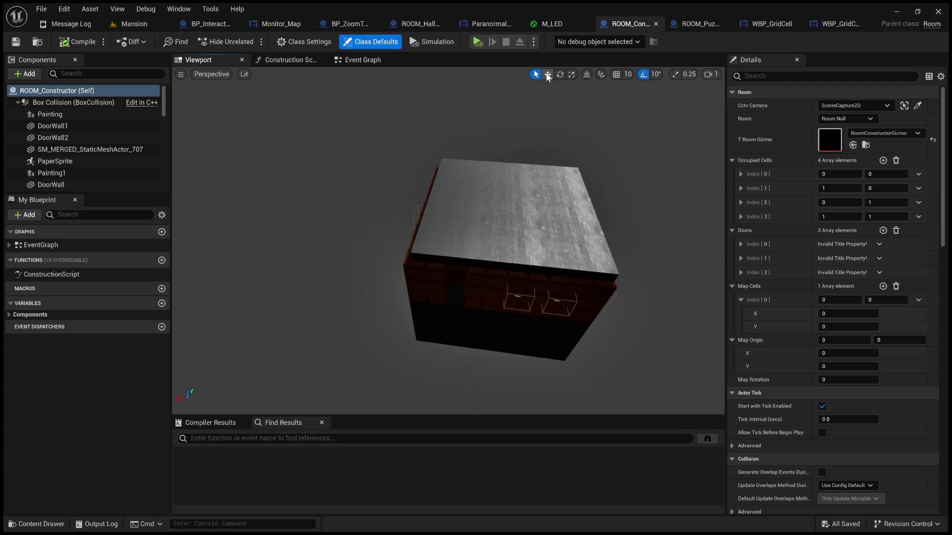
mouse_move(485, 159)
mouse_down()
mouse_move(525, 148)
mouse_move(495, 159)
mouse_move(545, 164)
mouse_move(526, 158)
mouse_move(476, 178)
mouse_up()
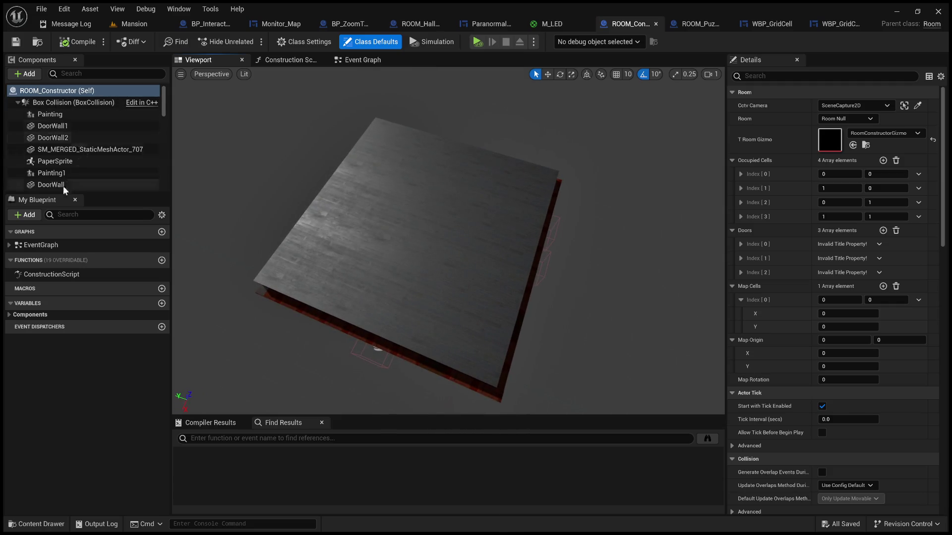
Inspect the Components tree under ROOM_Constructor and Box Collision, then search 'cc' and clear it
click(31, 53)
click(76, 44)
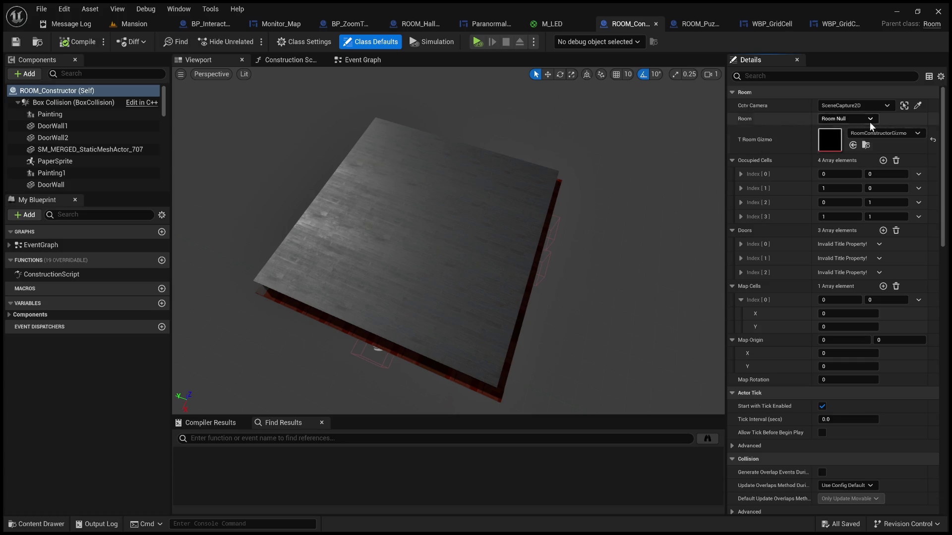
scroll(107, 148, down, 15)
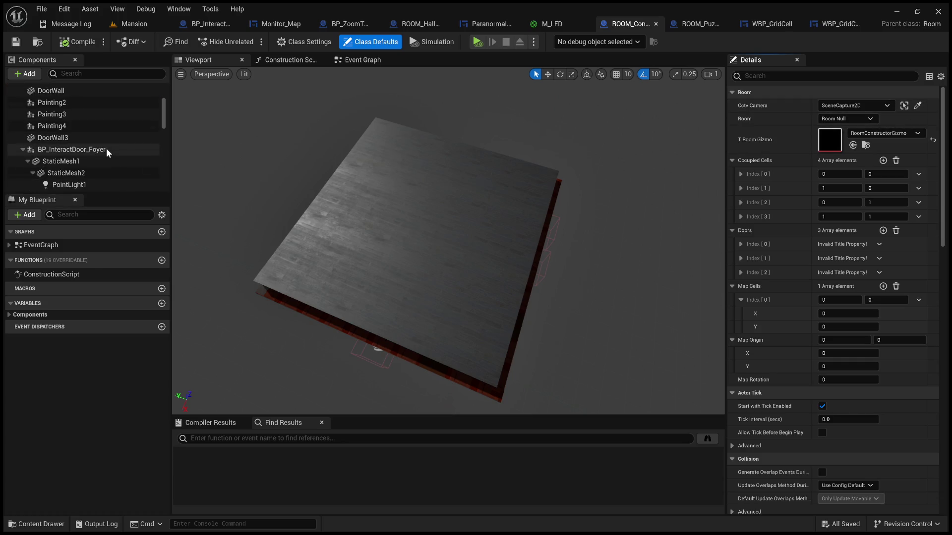
scroll(106, 150, up, 8)
scroll(107, 151, up, 8)
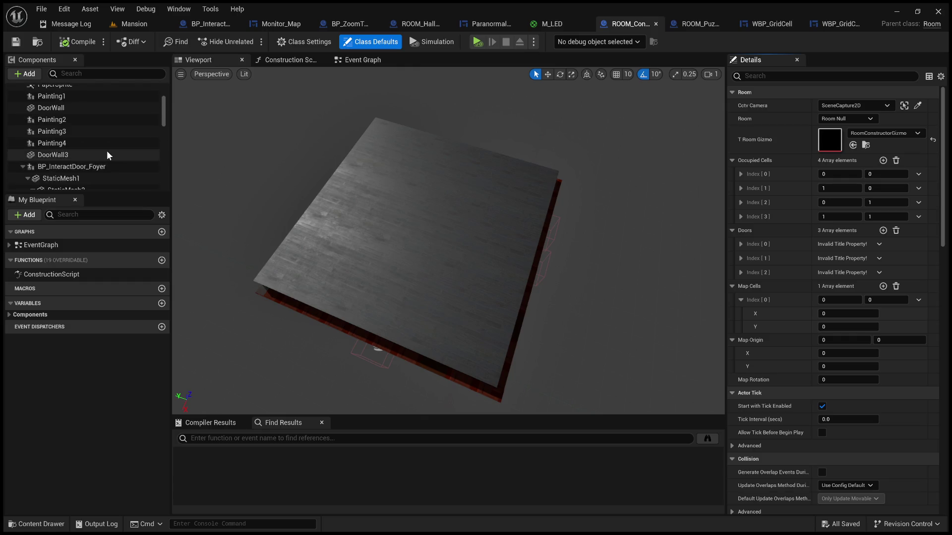
click(19, 103)
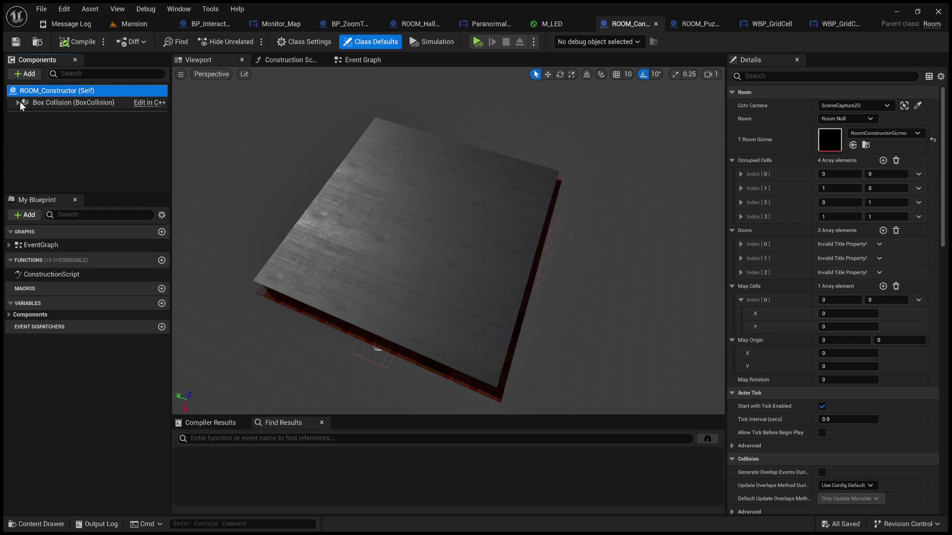
click(18, 102)
click(89, 72)
text(cc)
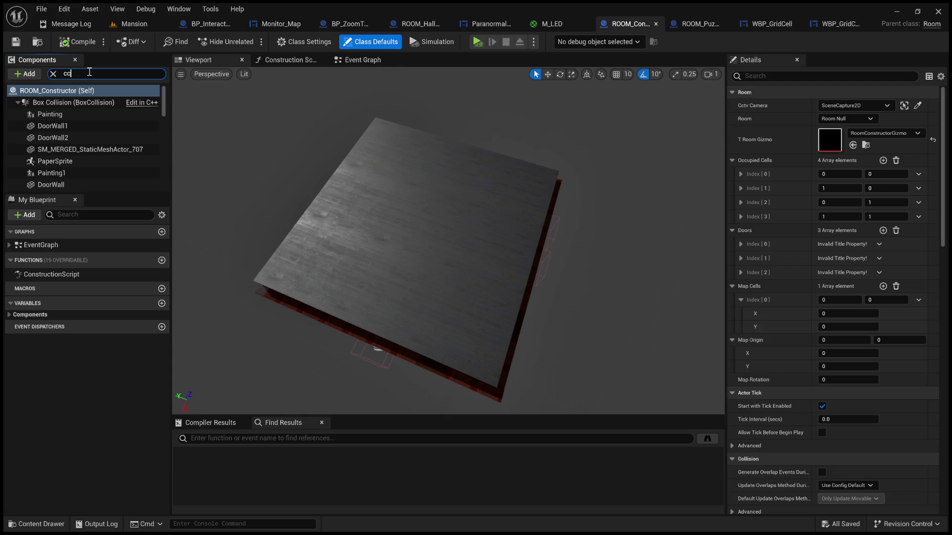
key(BackSpace)
key(BackSpace)
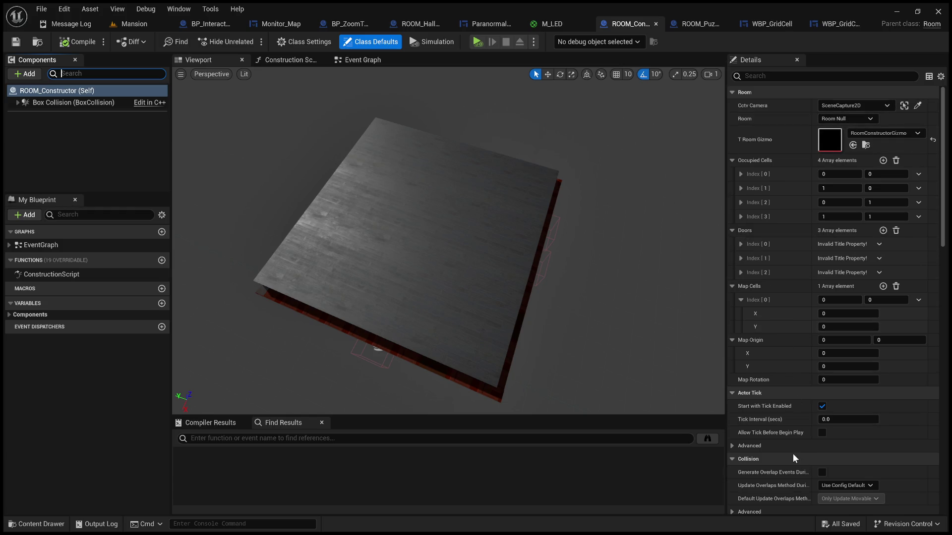
Filter the Details panel by 'box', clear the filter, and switch back to Visual Studio
click(827, 77)
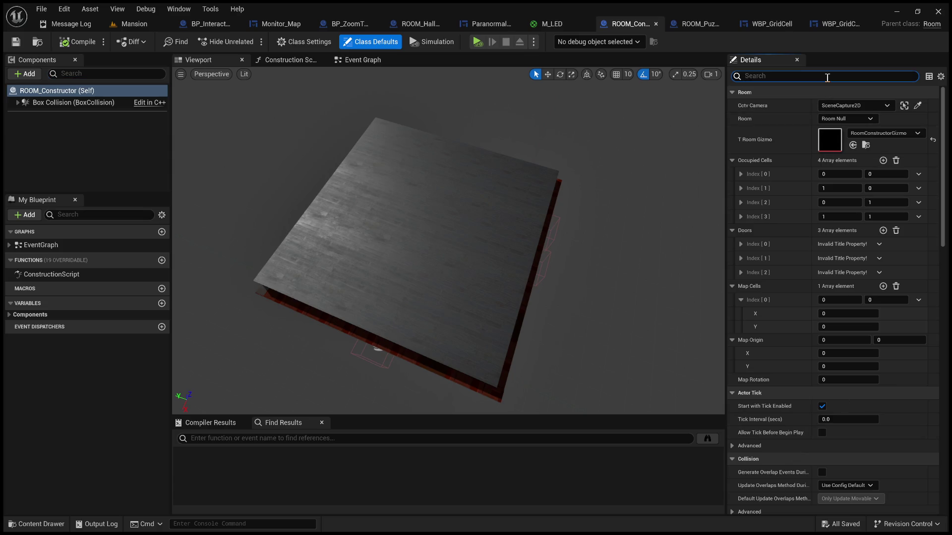
text(box)
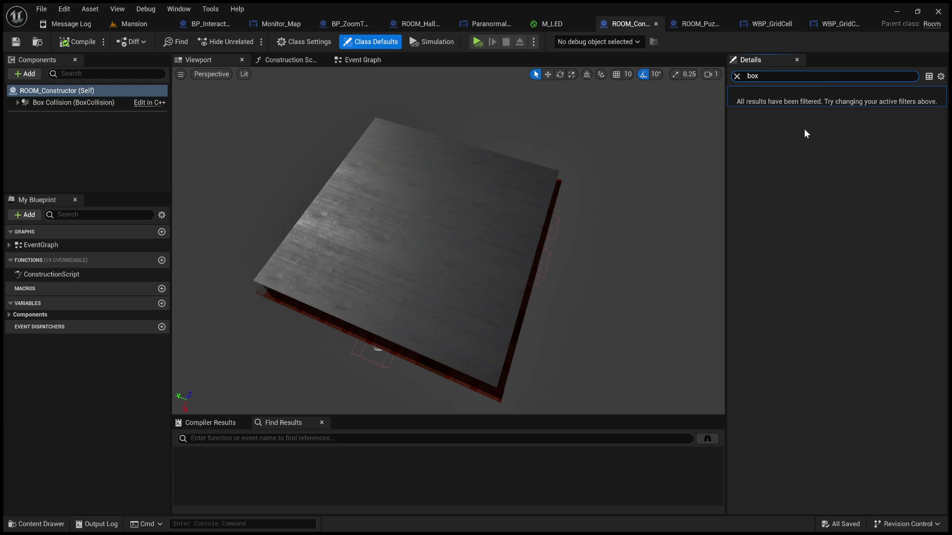
click(736, 76)
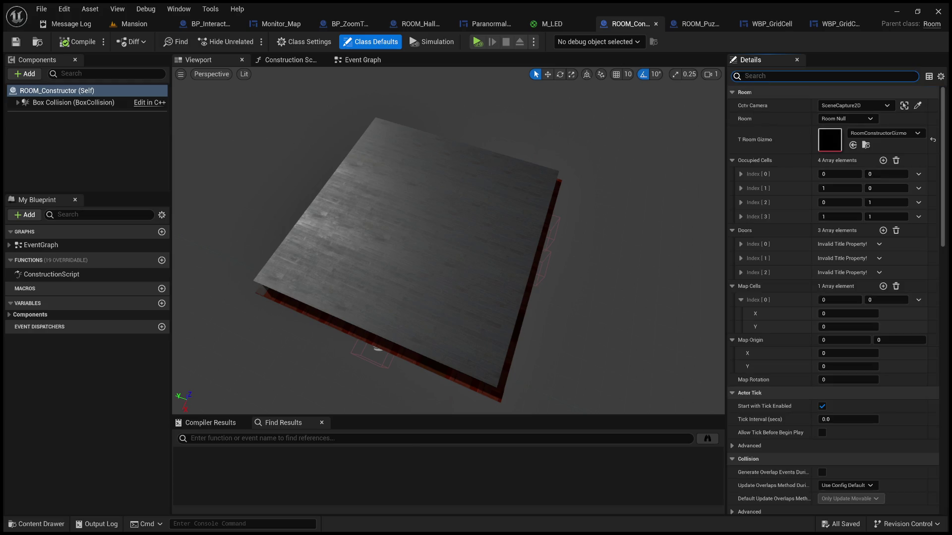
key(alt+Tab)
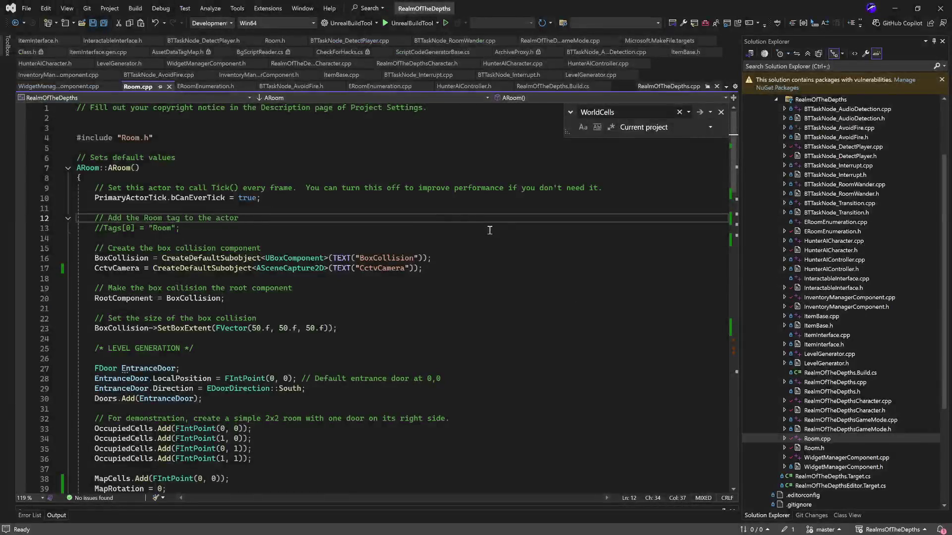
double_click(136, 258)
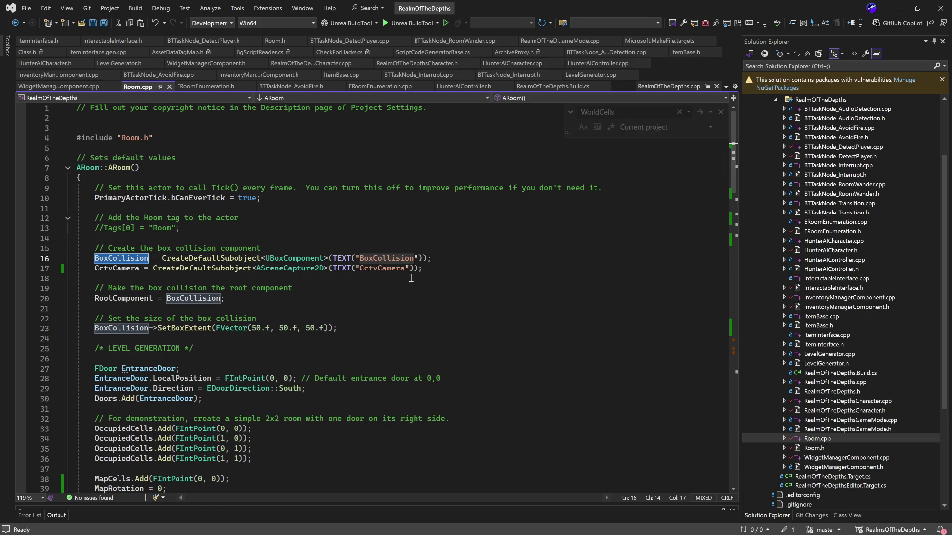
key(ctrl+f)
click(369, 330)
scroll(371, 330, down, 2)
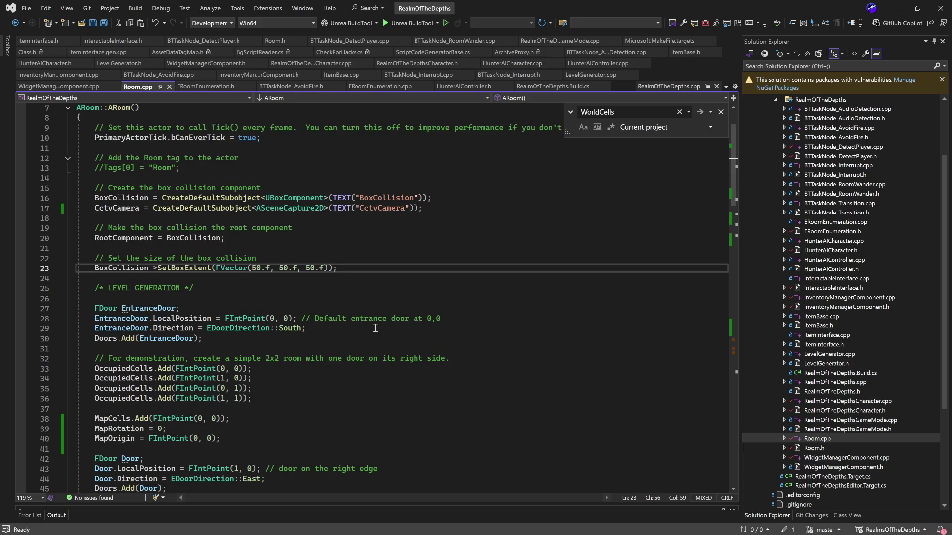
scroll(375, 329, down, 1)
scroll(375, 329, down, 3)
scroll(376, 329, up, 5)
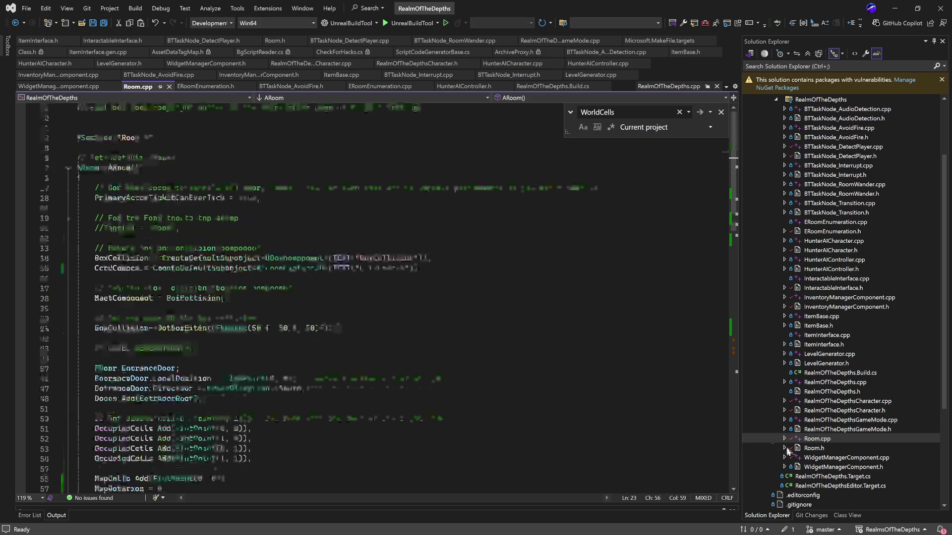
double_click(788, 449)
Find BoxCollision in Room.h and select its Collision category property specifier line
click(453, 253)
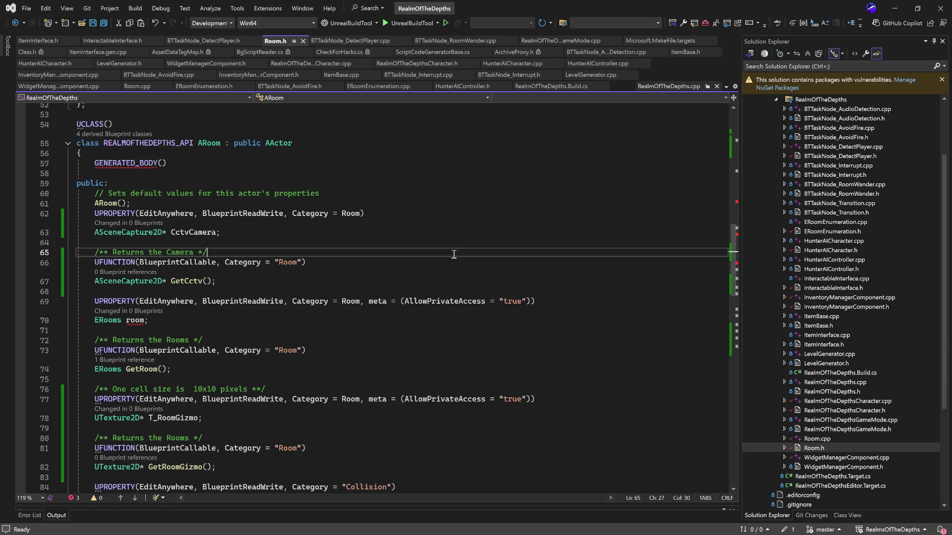
key(ctrl+f)
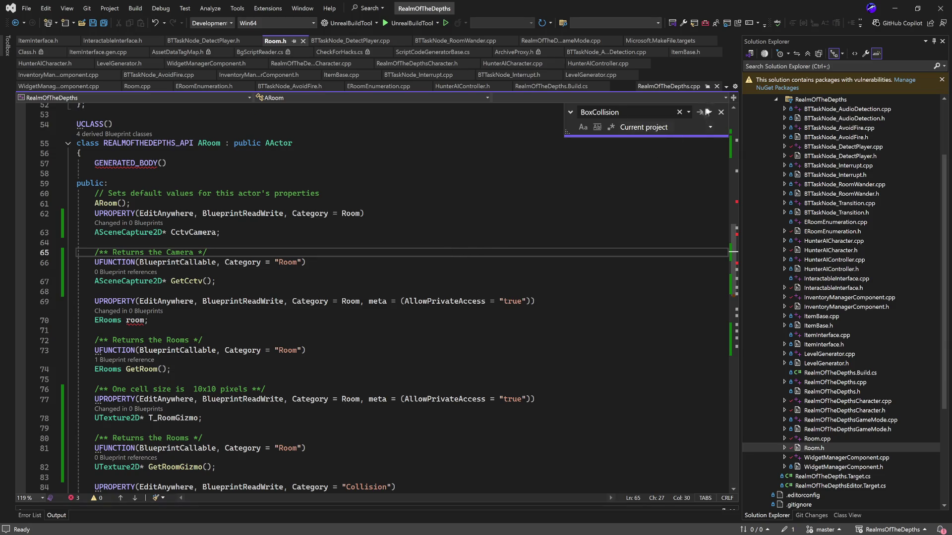
click(704, 112)
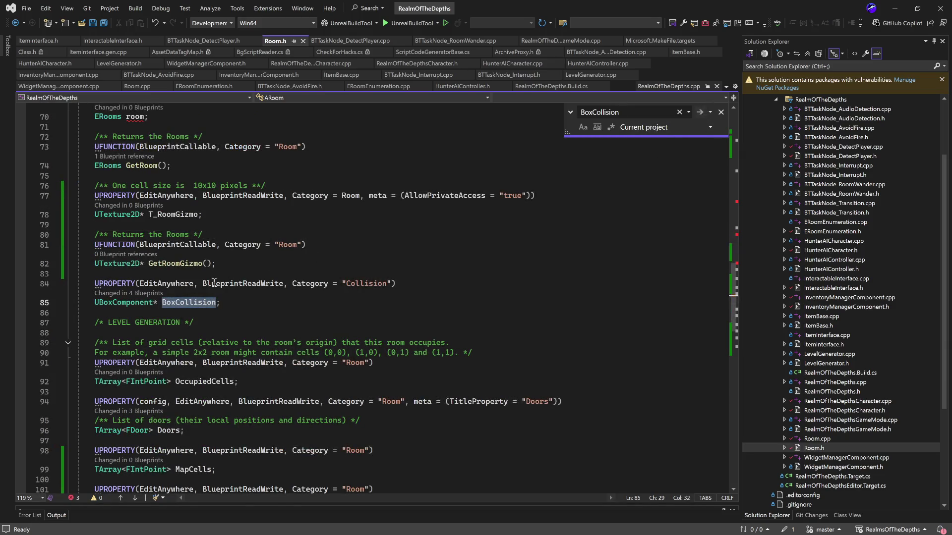
scroll(246, 286, up, 2)
drag(397, 345, 96, 346)
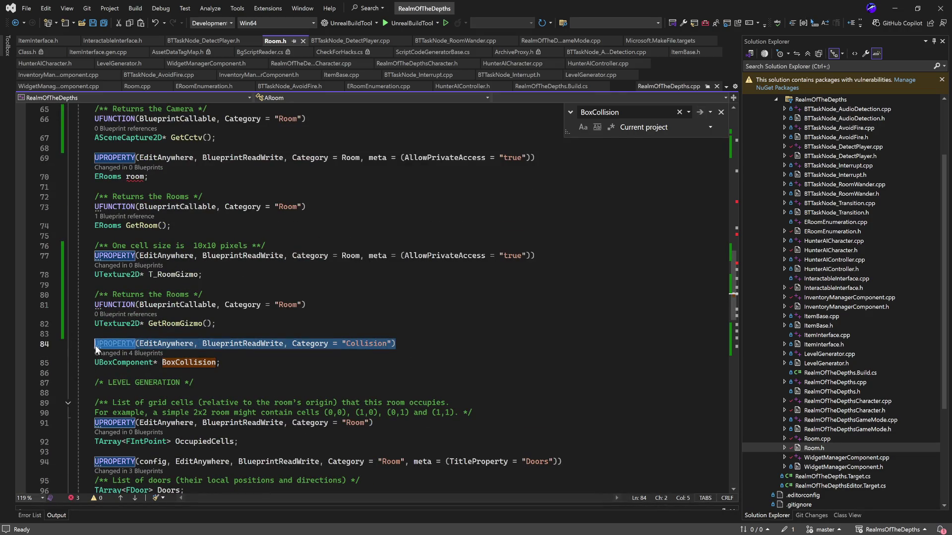
scroll(247, 303, up, 4)
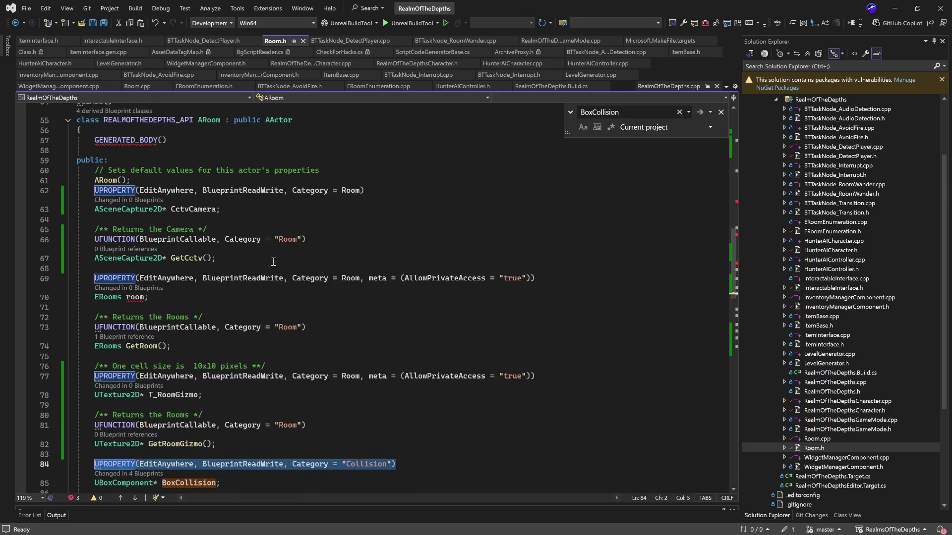
scroll(241, 201, up, 2)
scroll(263, 211, down, 2)
scroll(308, 231, up, 2)
scroll(308, 231, down, 2)
Review the code around the BoxCollision declaration, then open Room.cpp from Solution Explorer
click(256, 485)
scroll(257, 462, down, 2)
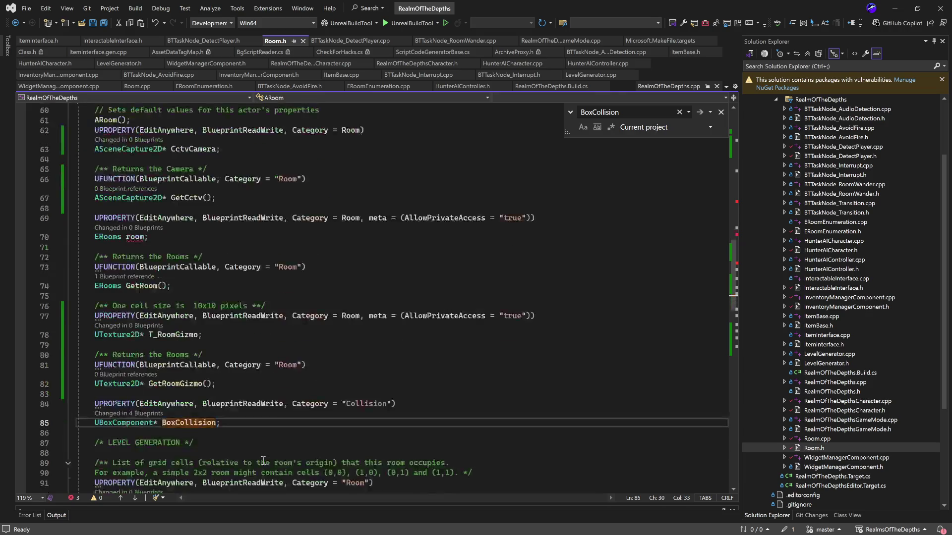
scroll(236, 419, up, 1)
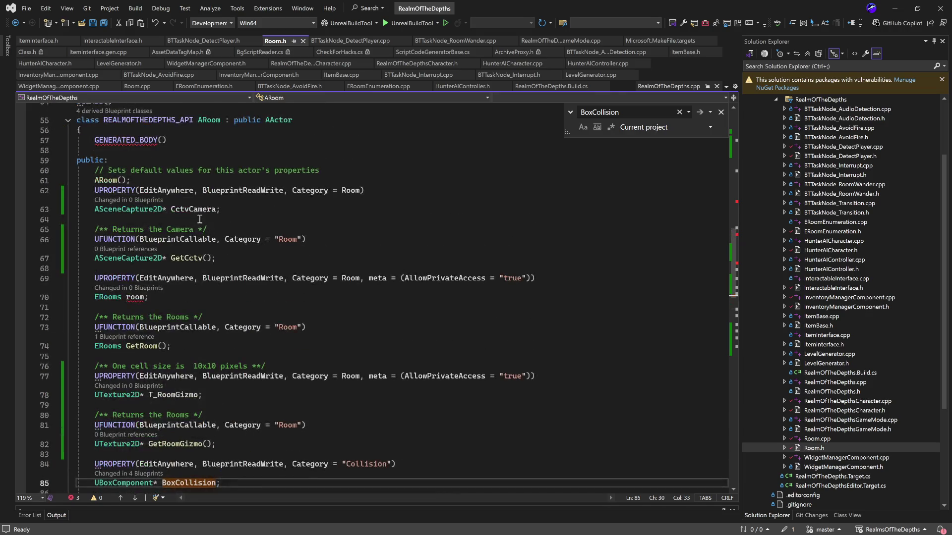
scroll(397, 307, down, 4)
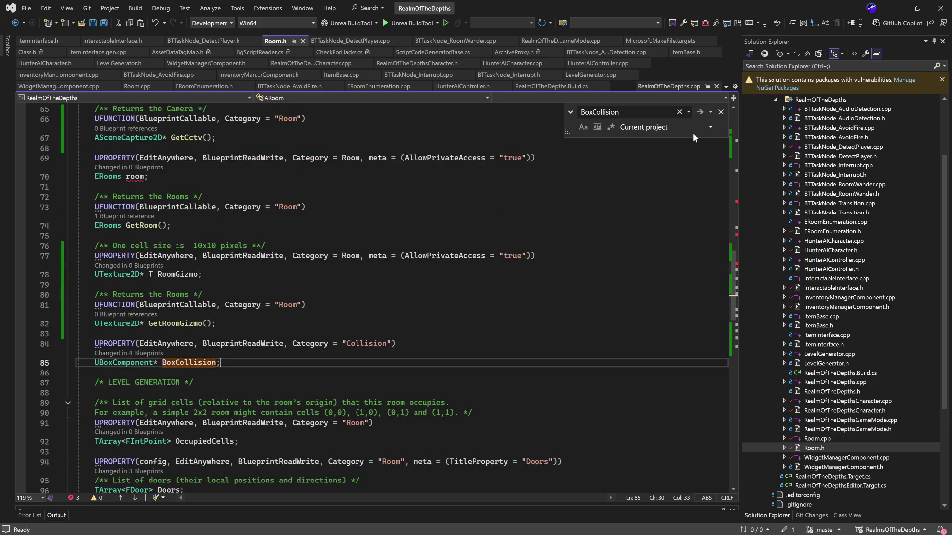
scroll(465, 386, down, 10)
scroll(465, 387, up, 5)
scroll(465, 387, up, 14)
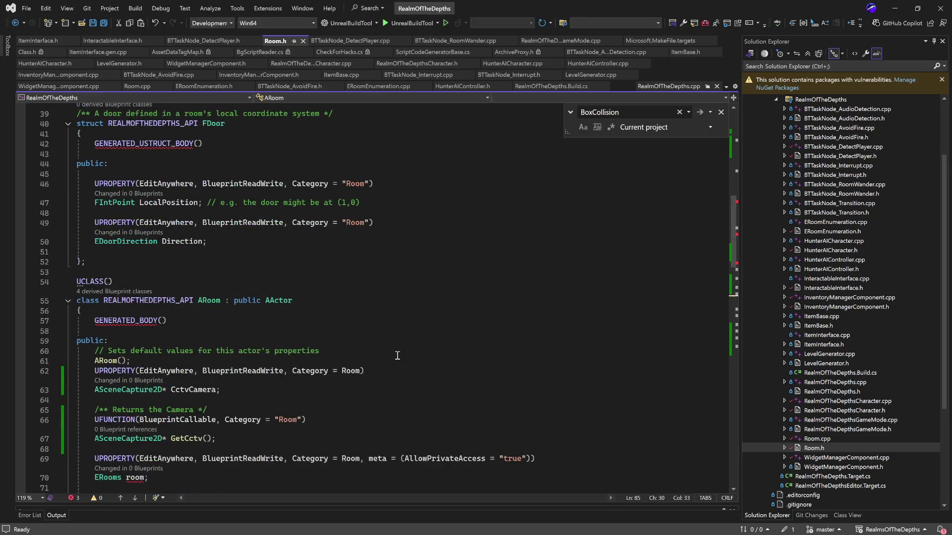
scroll(397, 356, up, 4)
scroll(400, 346, down, 11)
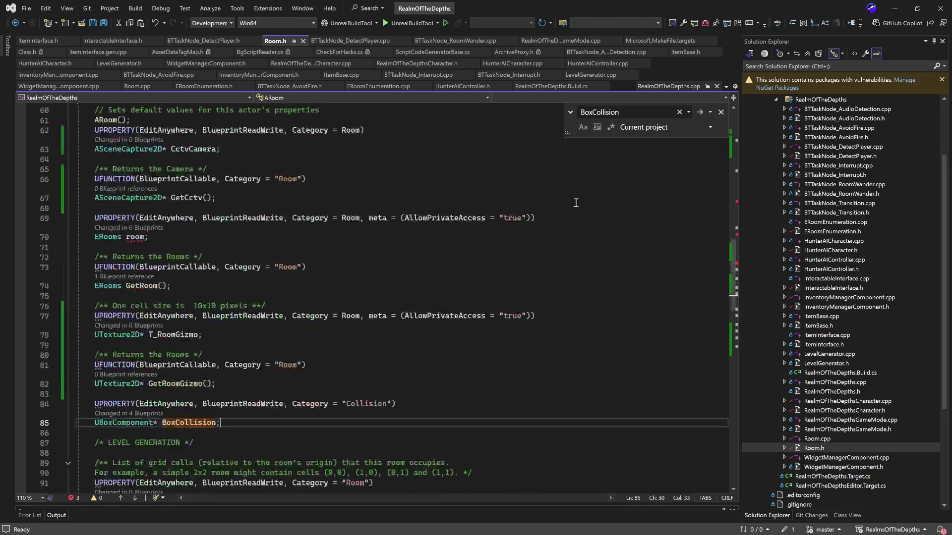
double_click(846, 438)
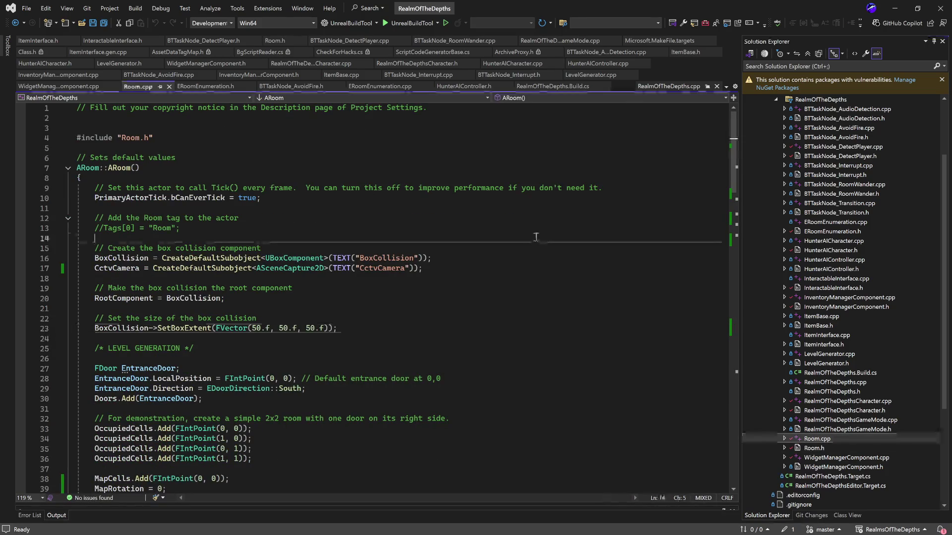
Select BoxCollision on line 20 and step through all its matches with Find Next
click(145, 298)
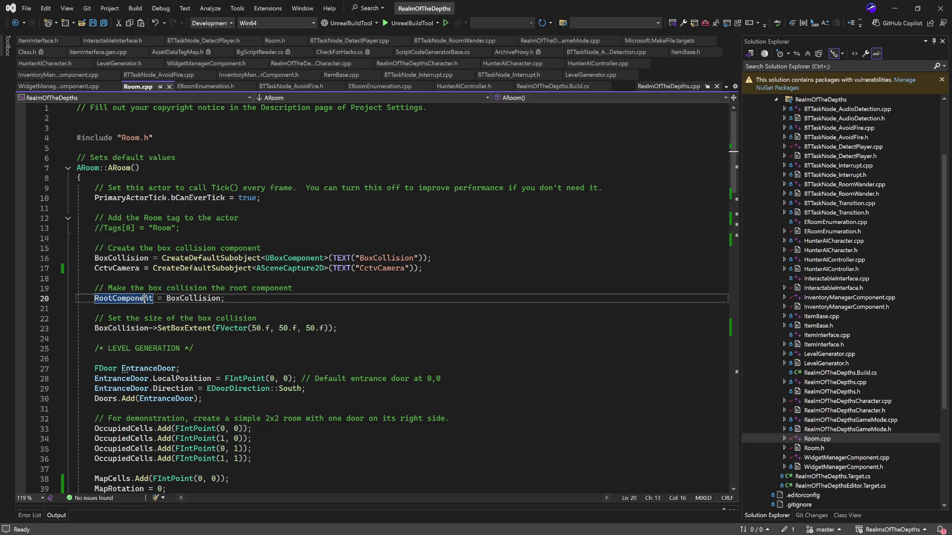
double_click(182, 298)
key(ctrl+c)
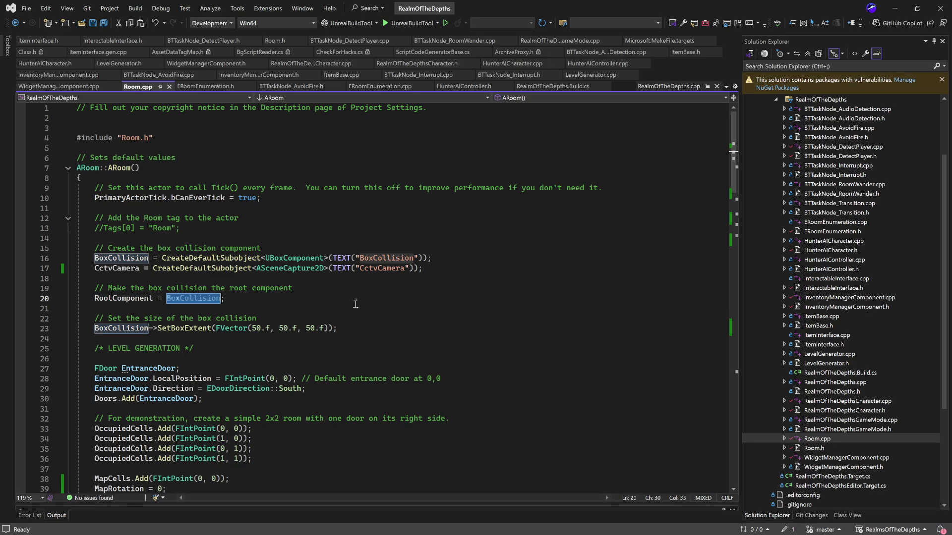
key(ctrl+f)
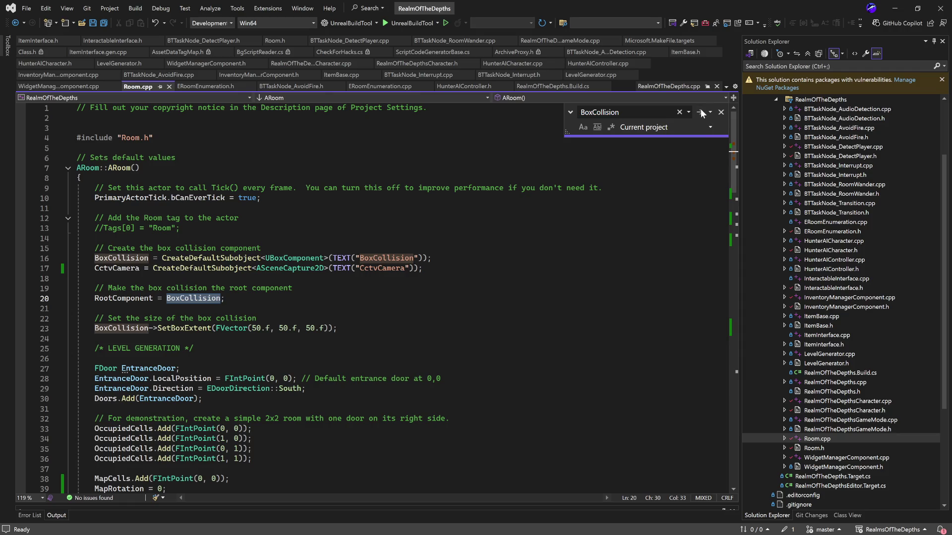
click(701, 111)
click(701, 111)
click(701, 111)
click(701, 111)
click(701, 111)
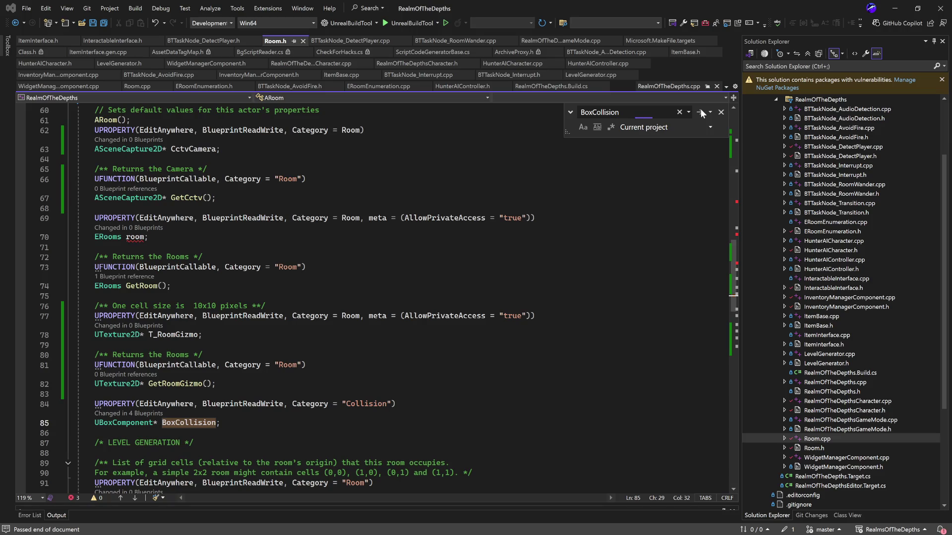
click(700, 112)
Reopen Room.cpp and search for BoxCollision, landing on its uses at lines 16 and 20
click(823, 439)
double_click(823, 439)
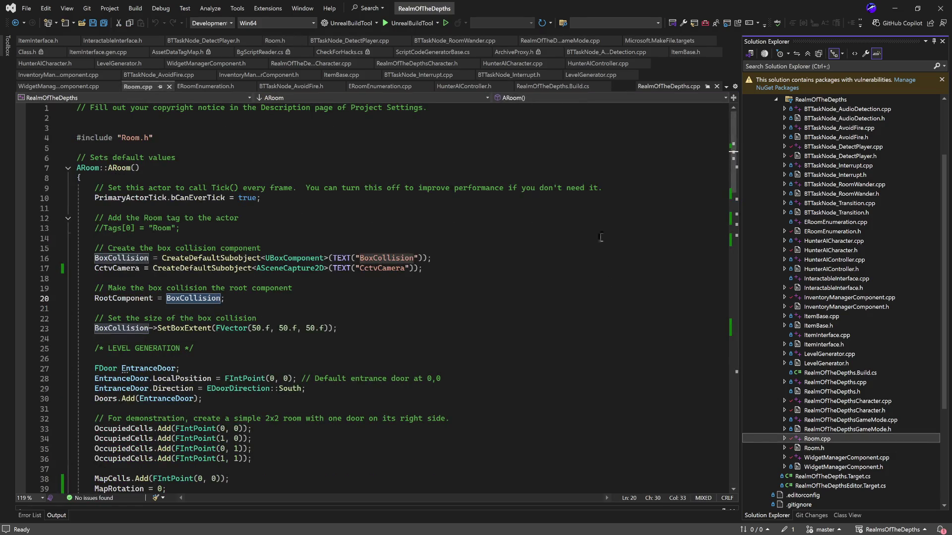
click(601, 218)
key(ctrl+f)
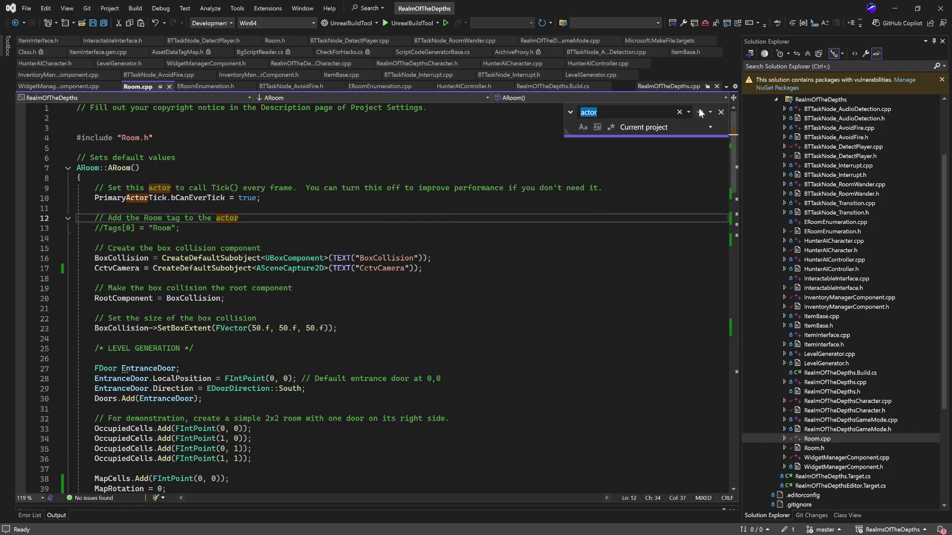
click(698, 108)
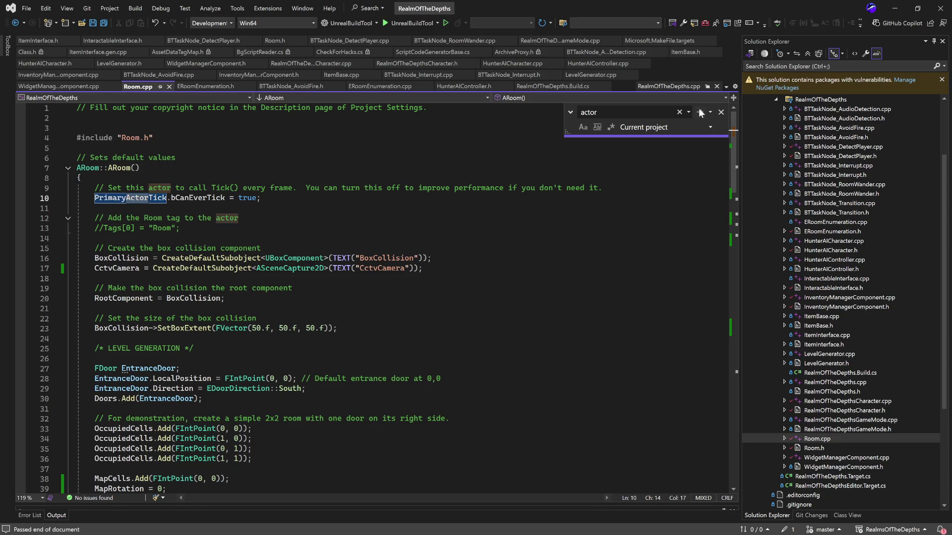
double_click(608, 113)
key(ctrl+v)
click(699, 110)
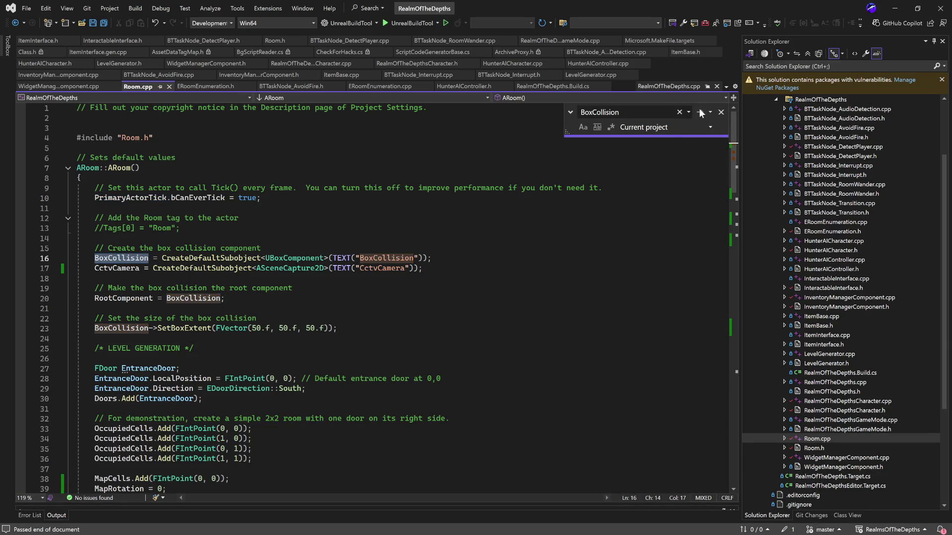
click(699, 110)
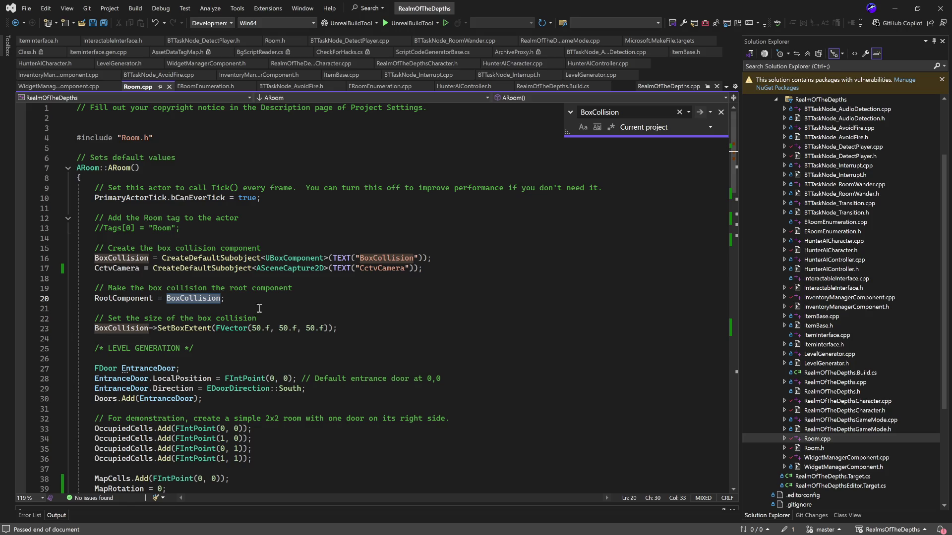
Review the make-root assignment, BoxCollision on line 23 and RootComponent on line 20, then return to Room.h
mouse_move(263, 304)
mouse_down()
mouse_move(81, 307)
mouse_move(95, 290)
mouse_up()
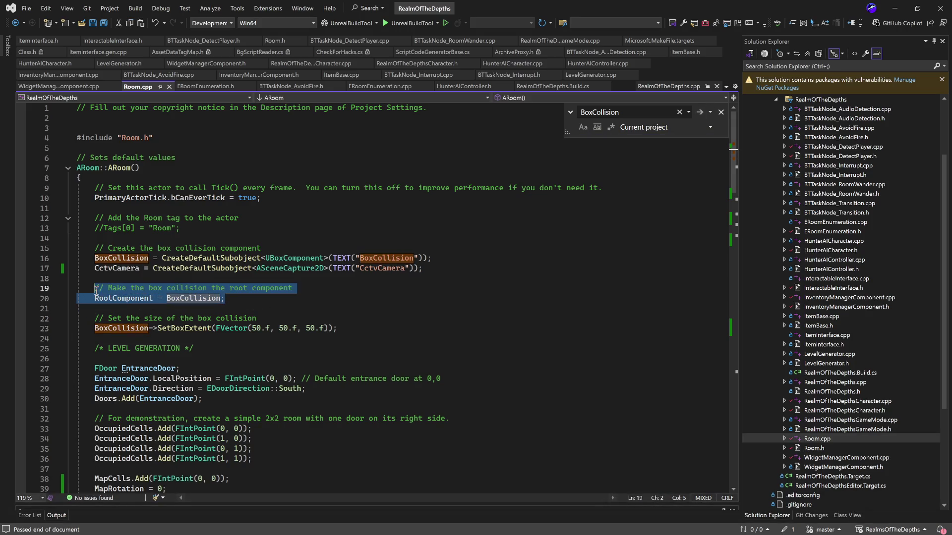
click(279, 297)
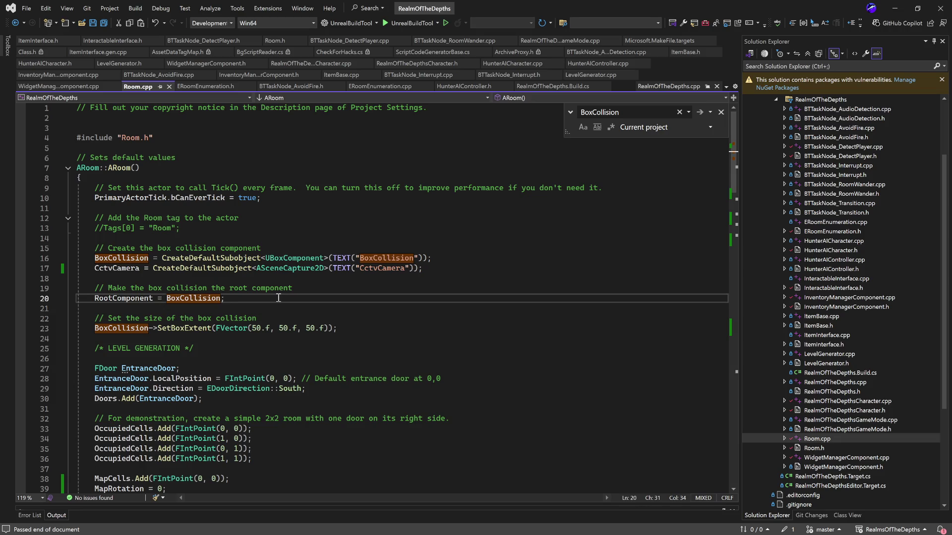
double_click(121, 328)
scroll(338, 347, down, 20)
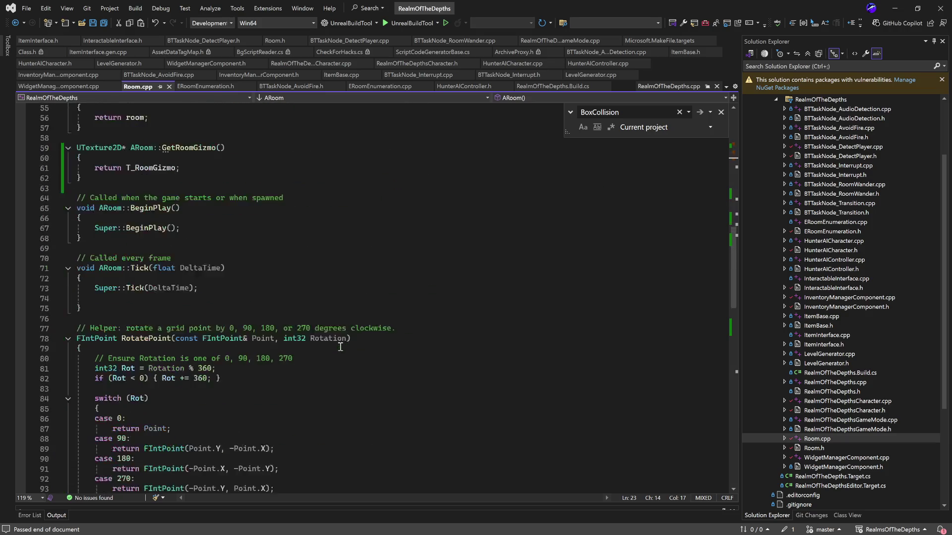
scroll(340, 349, up, 20)
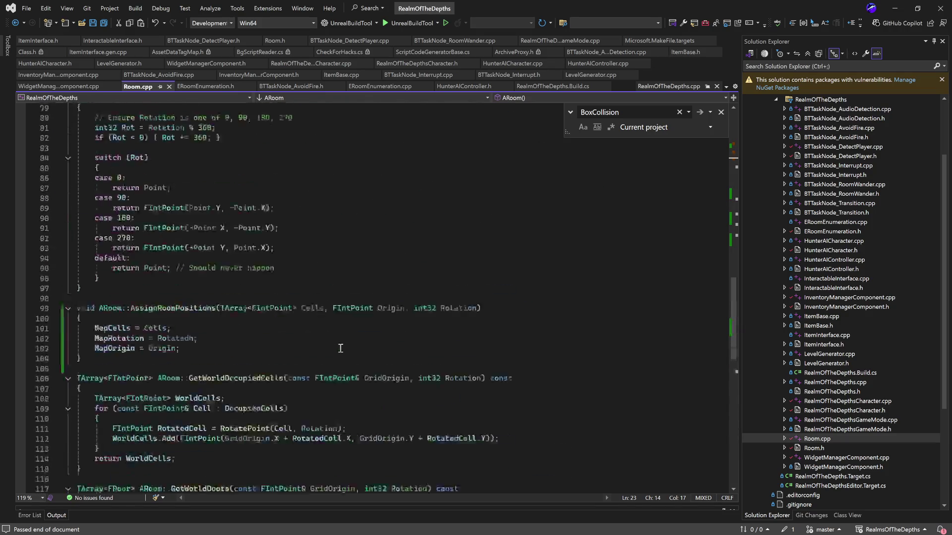
scroll(337, 348, up, 5)
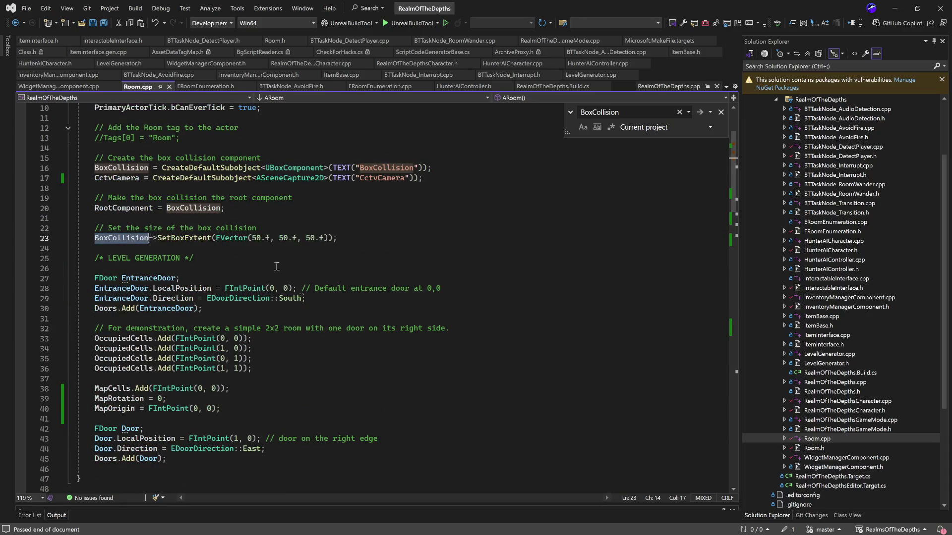
double_click(127, 208)
scroll(266, 254, up, 3)
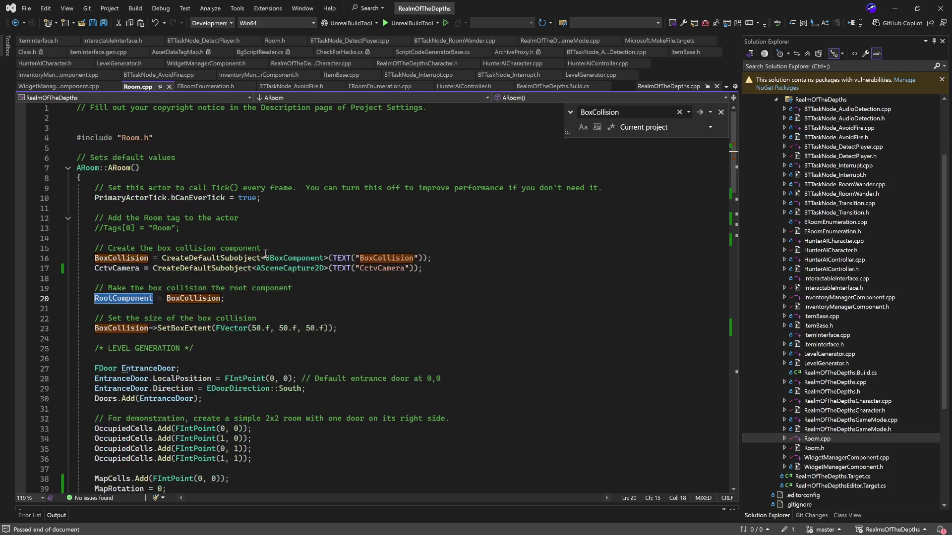
scroll(265, 254, down, 17)
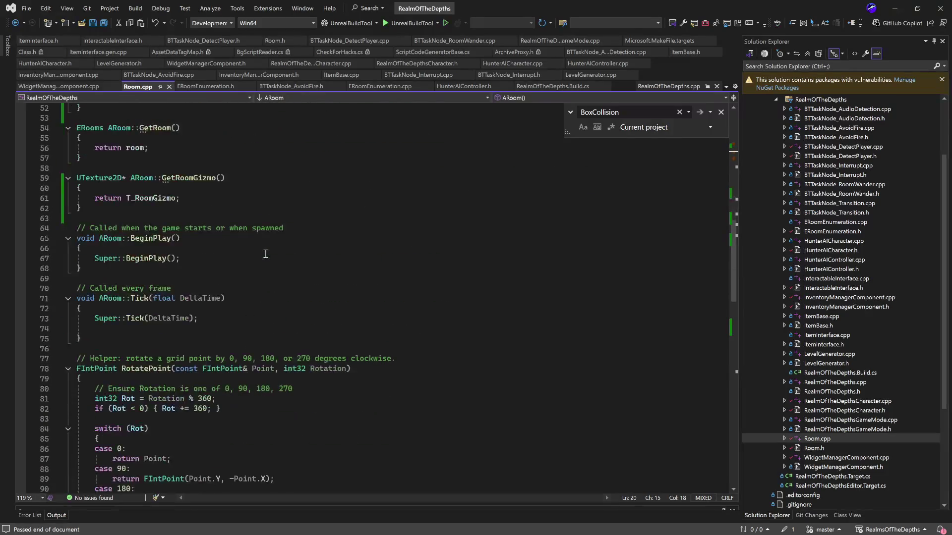
double_click(838, 449)
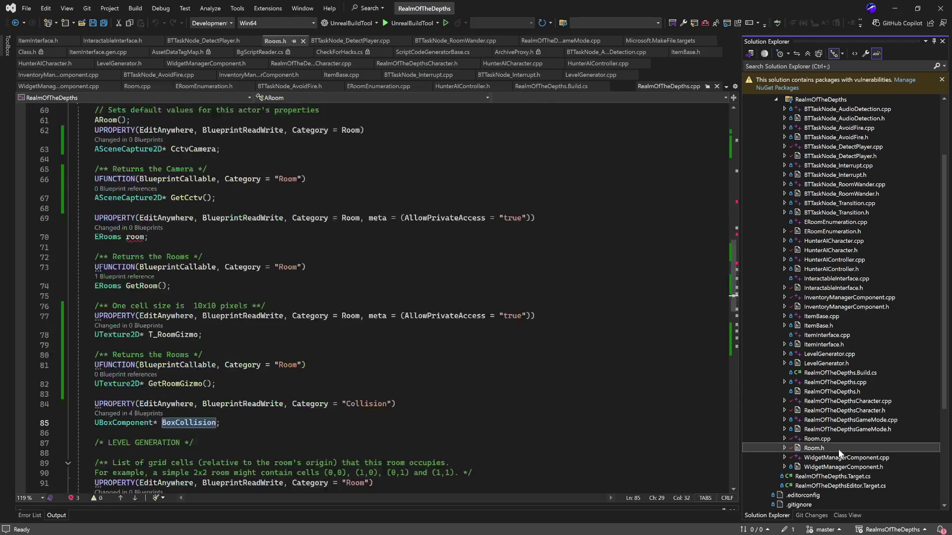
Search for 'RootComponent' through to LevelGenerator.cpp and select MeshComp on line 18
click(614, 236)
key(ctrl+f)
text(RootComponent)
click(704, 115)
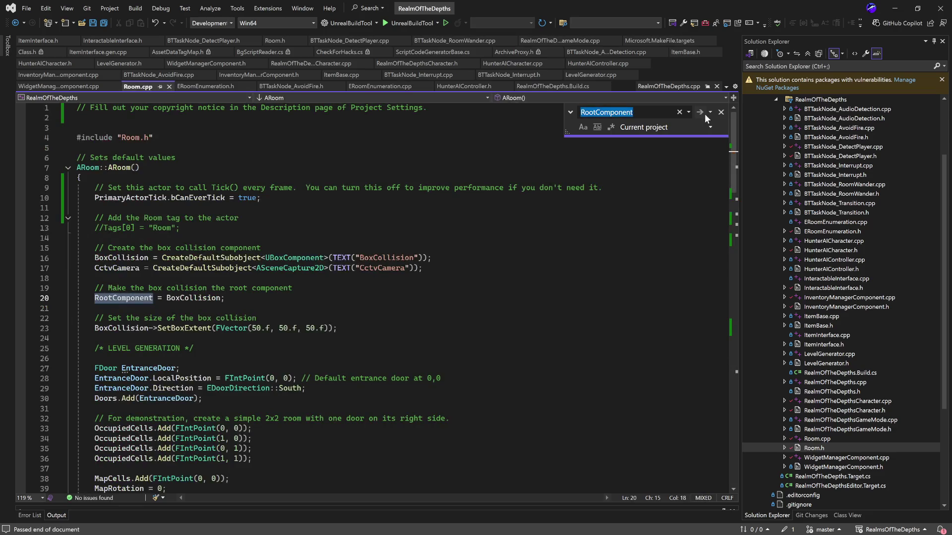
click(704, 115)
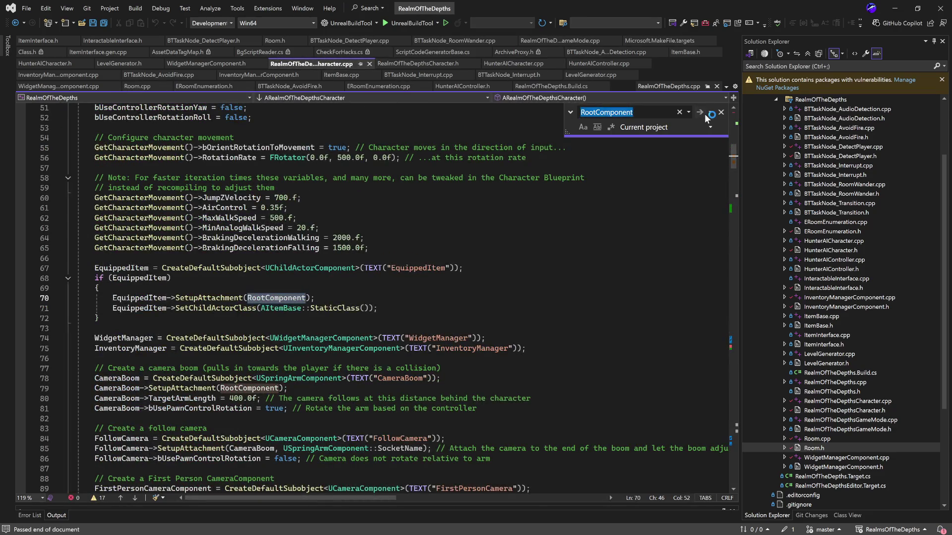
click(706, 116)
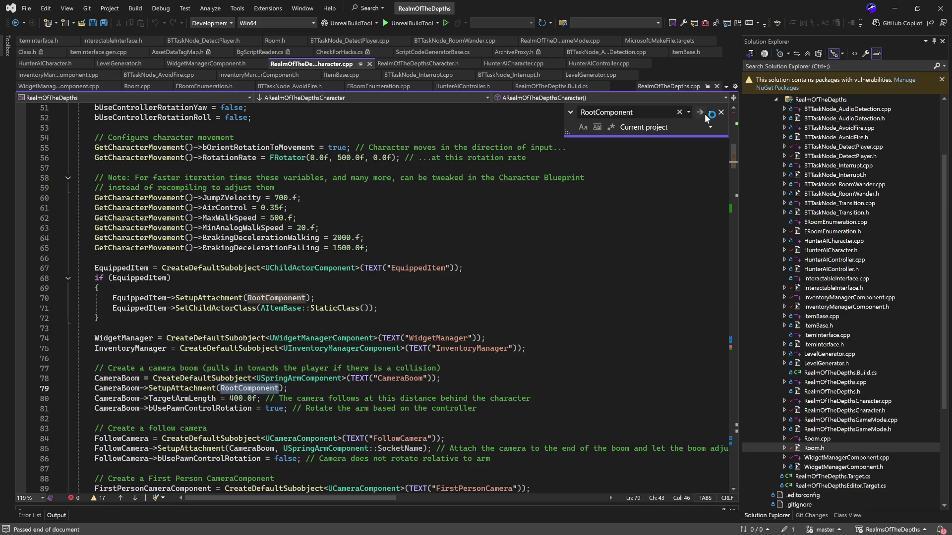
click(706, 115)
scroll(374, 296, up, 5)
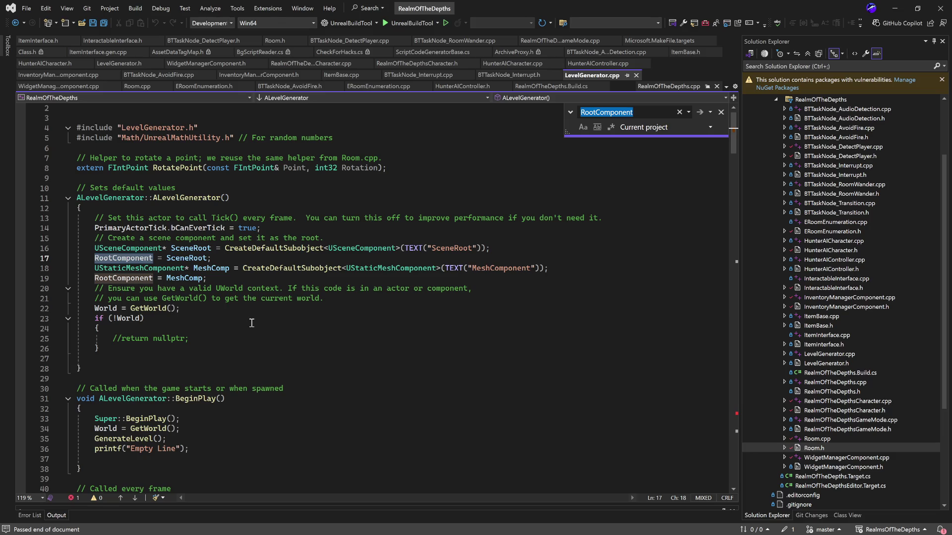
double_click(218, 268)
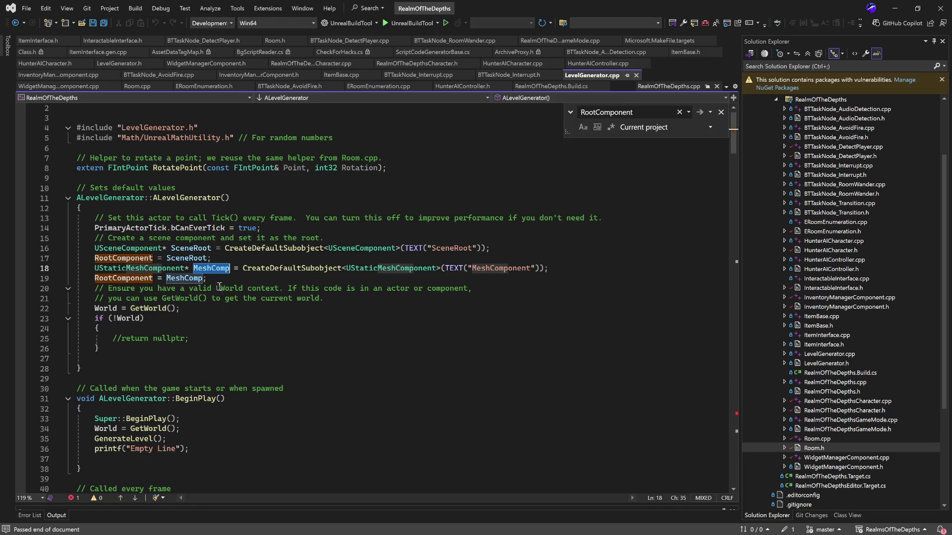